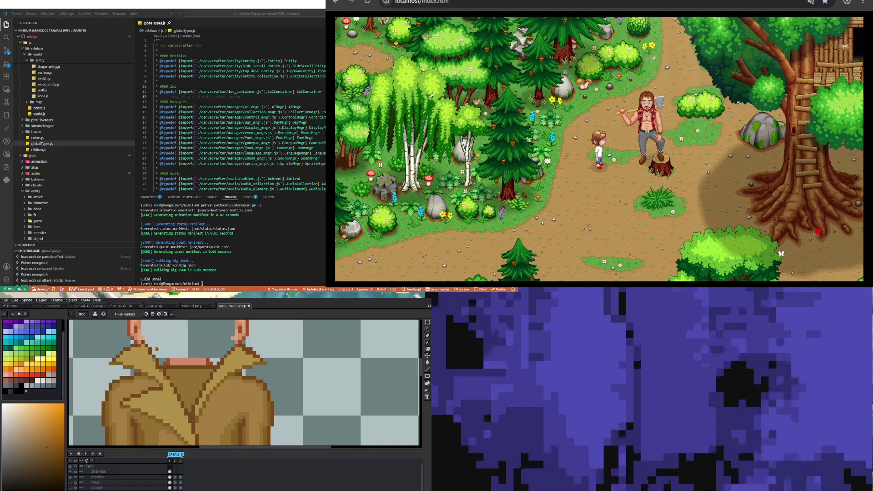
Zoom into the trench coat and switch between the Eyedropper and Pencil
scroll(191, 409, "down", 2)
scroll(191, 409, "down", 1)
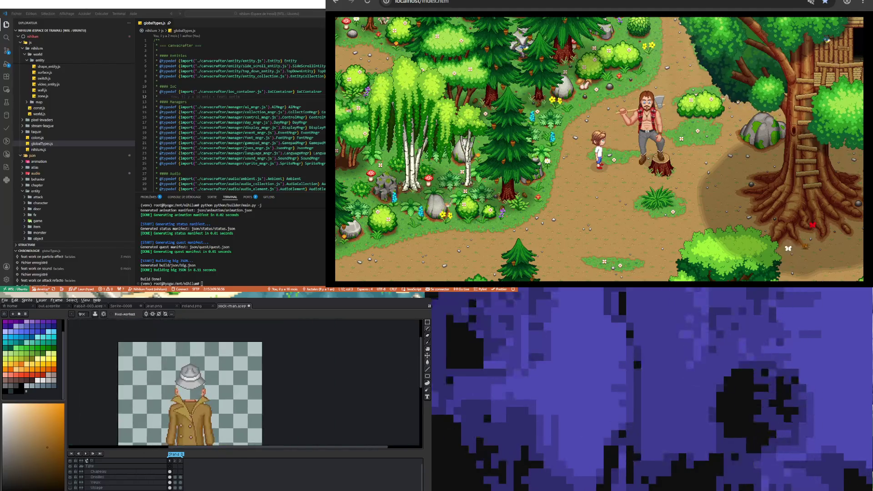
scroll(182, 396, "up", 2)
scroll(182, 396, "up", 1)
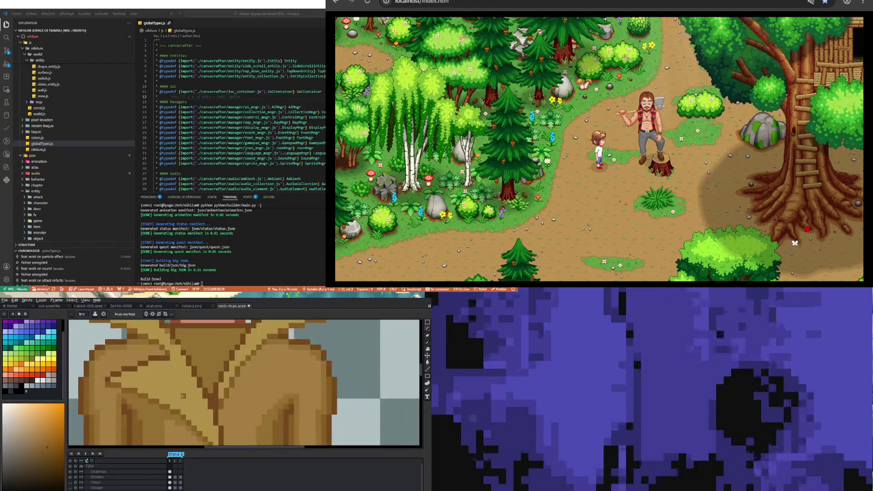
key("i")
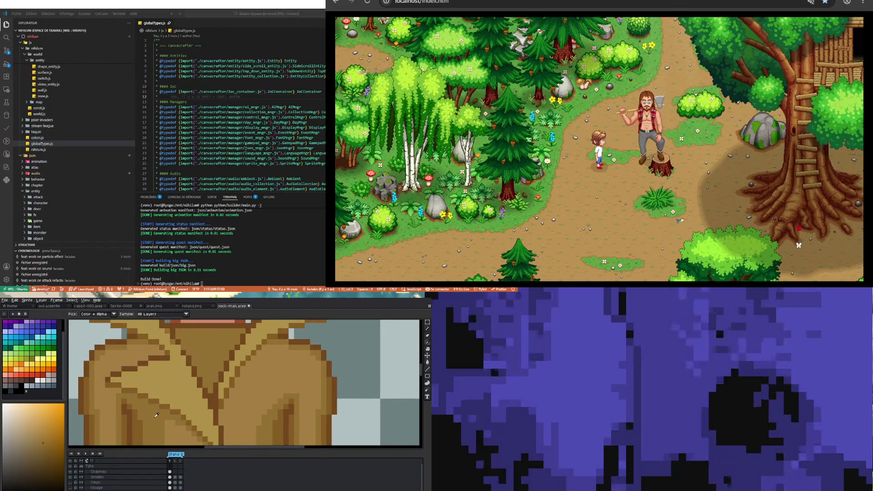
key("b")
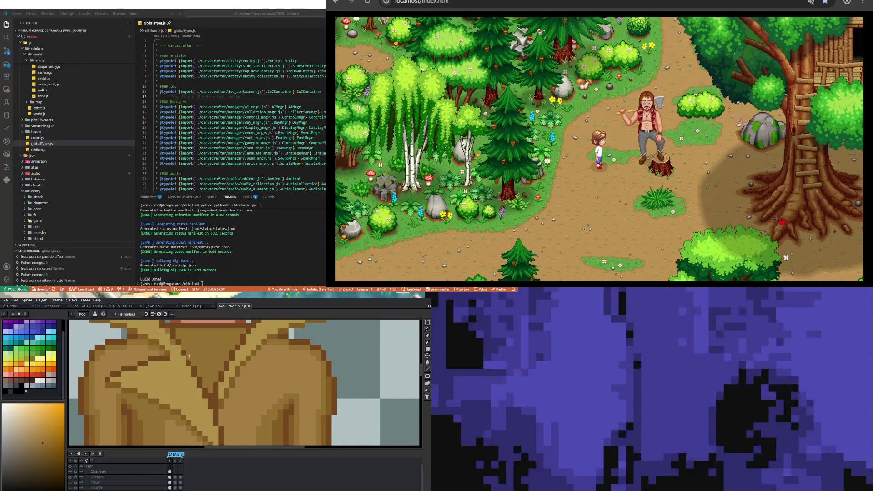
Sample the coat buttons' grey as the drawing colour
scroll(237, 357, "down", 2)
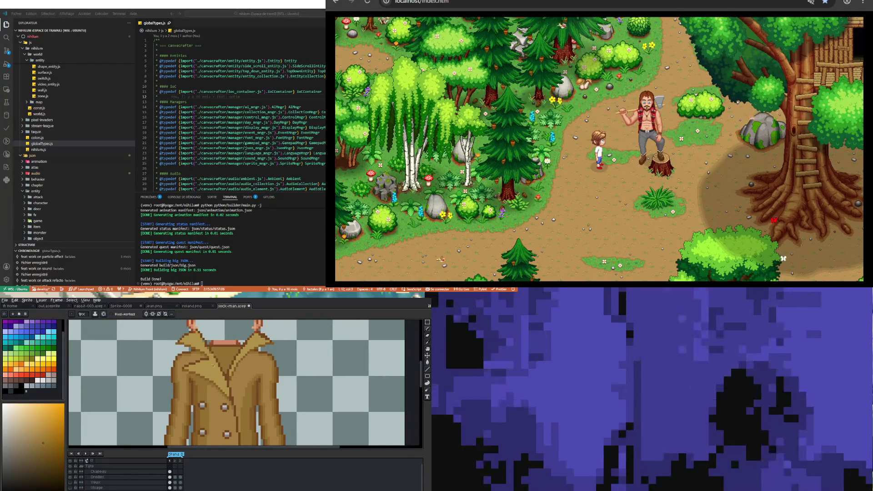
scroll(196, 358, "up", 2)
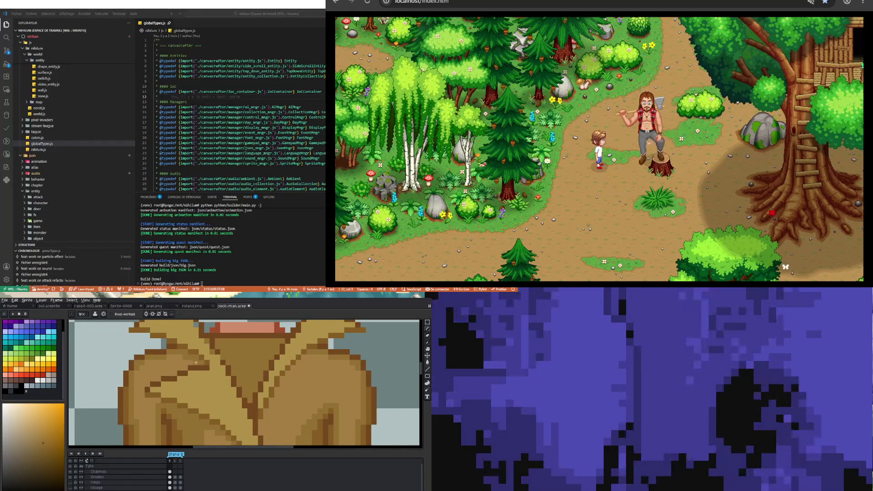
scroll(196, 362, "down", 2)
scroll(205, 382, "up", 2)
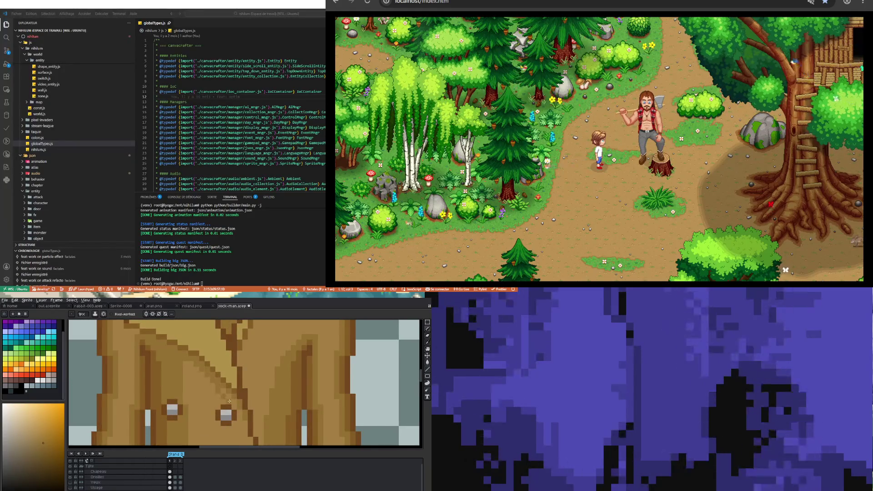
scroll(229, 401, "down", 3)
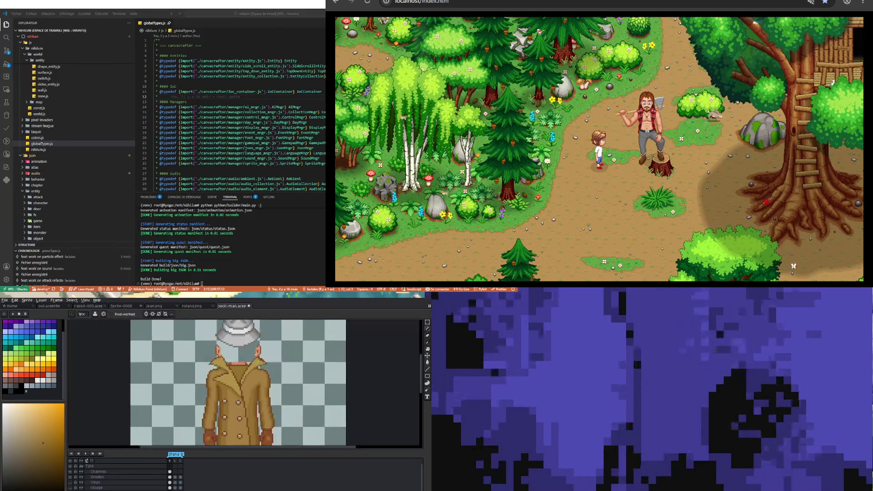
scroll(242, 397, "up", 2)
scroll(230, 411, "up", 1)
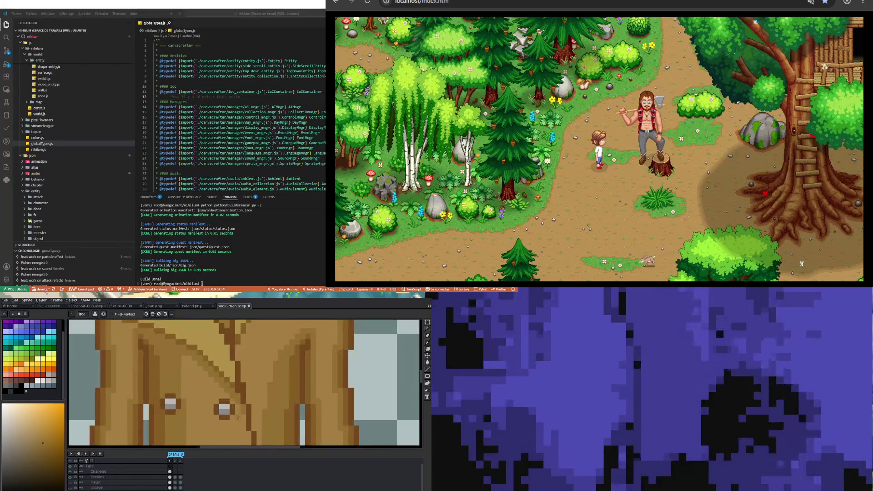
left_click(224, 412, "alt")
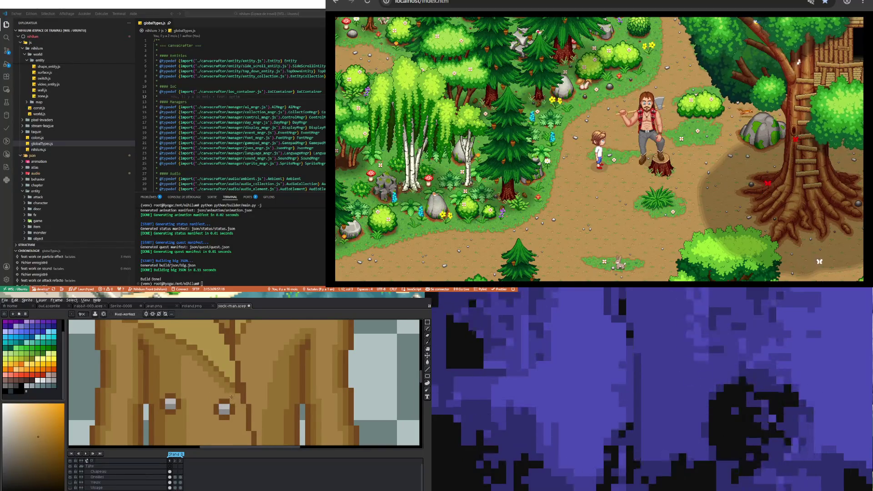
Touch up the coat's buttons with the sampled grey, zooming in and out as needed
scroll(188, 393, "down", 2)
scroll(201, 402, "up", 2)
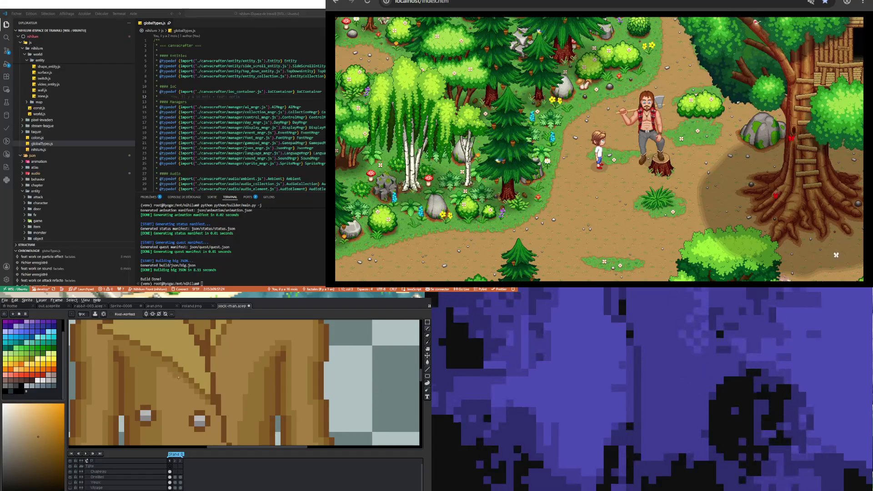
scroll(171, 390, "down", 2)
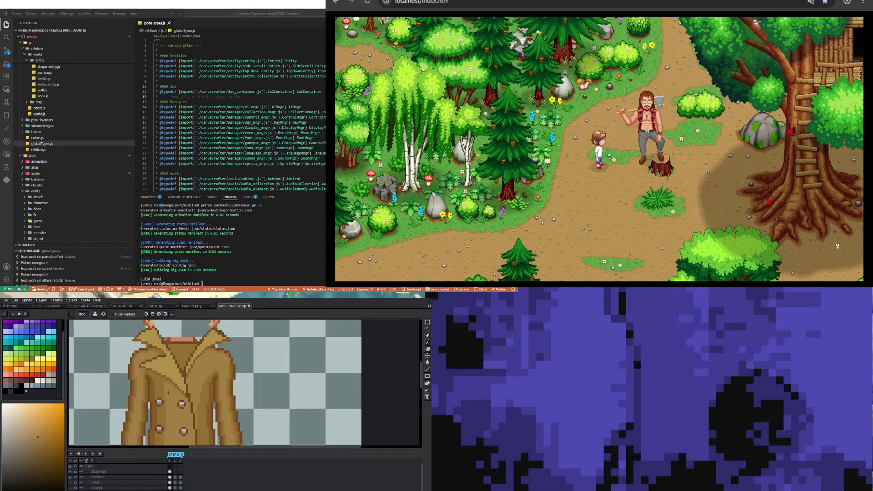
scroll(226, 389, "down", 1)
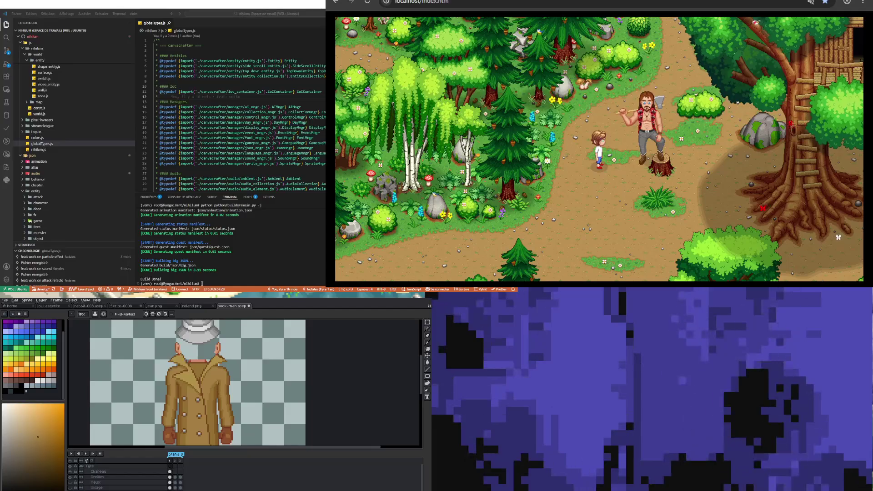
scroll(217, 384, "down", 1)
scroll(216, 394, "up", 1)
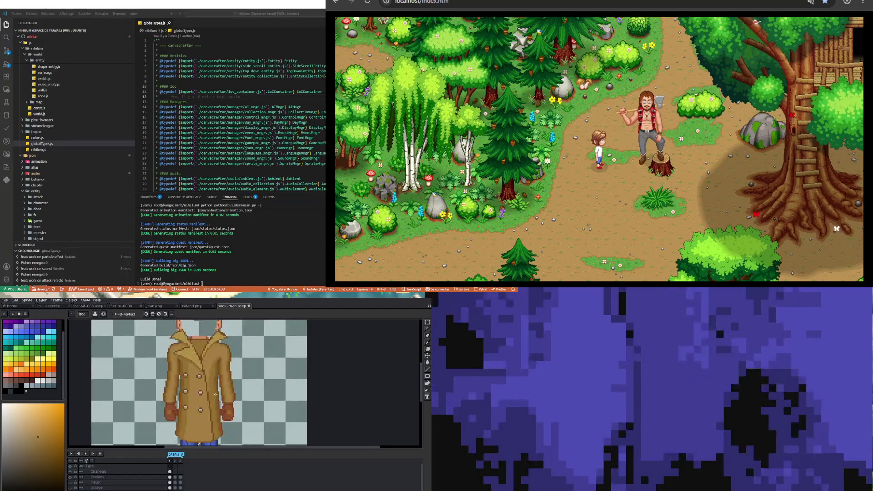
scroll(194, 410, "up", 1)
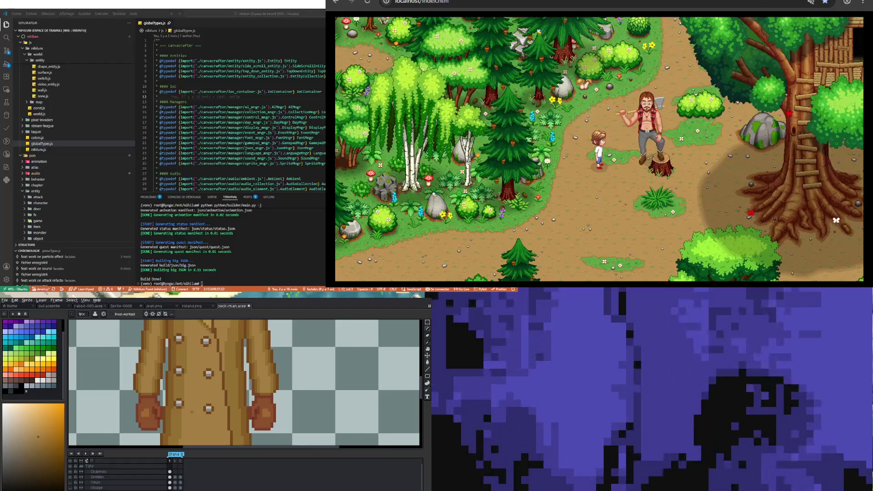
scroll(225, 425, "down", 1)
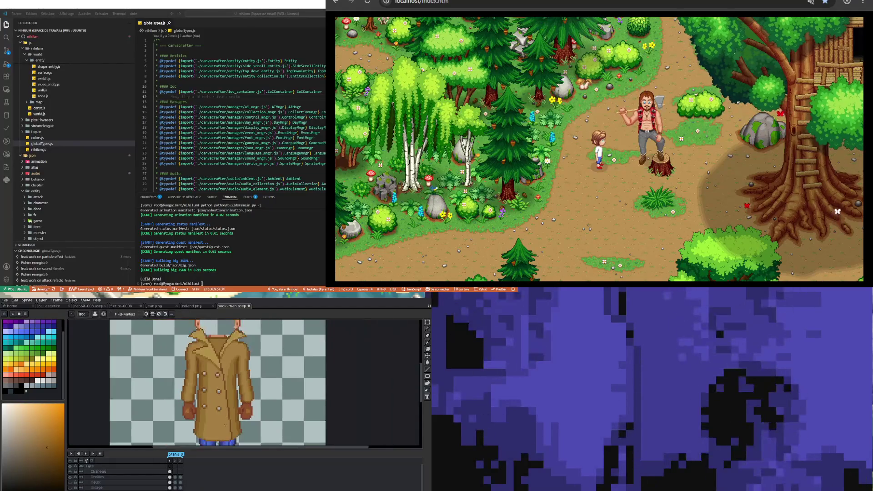
scroll(225, 426, "up", 2)
scroll(240, 442, "down", 1)
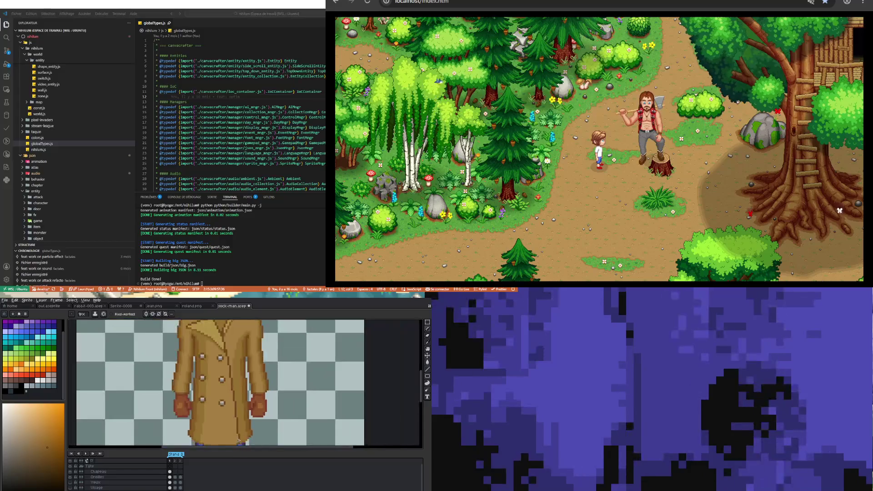
scroll(239, 442, "up", 1)
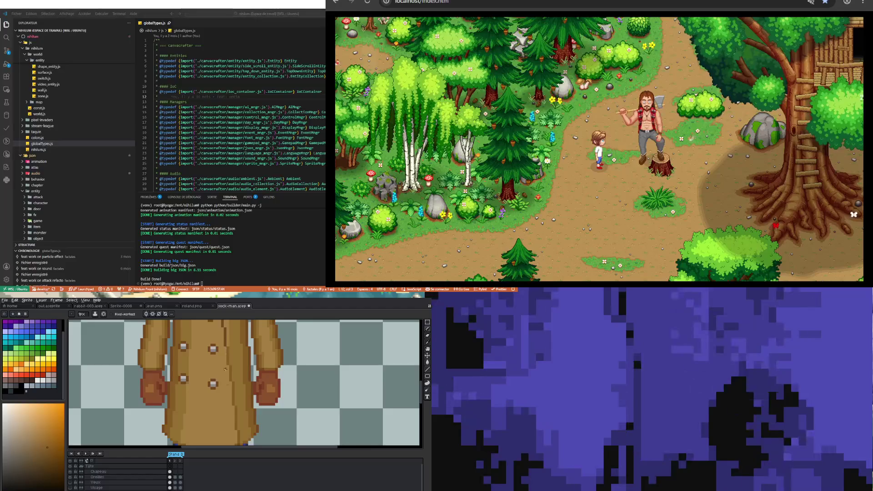
Zoom in on the neck area to draw the trench coat's collar pixels
scroll(226, 348, "down", 3)
scroll(223, 397, "up", 2)
scroll(223, 397, "up", 2)
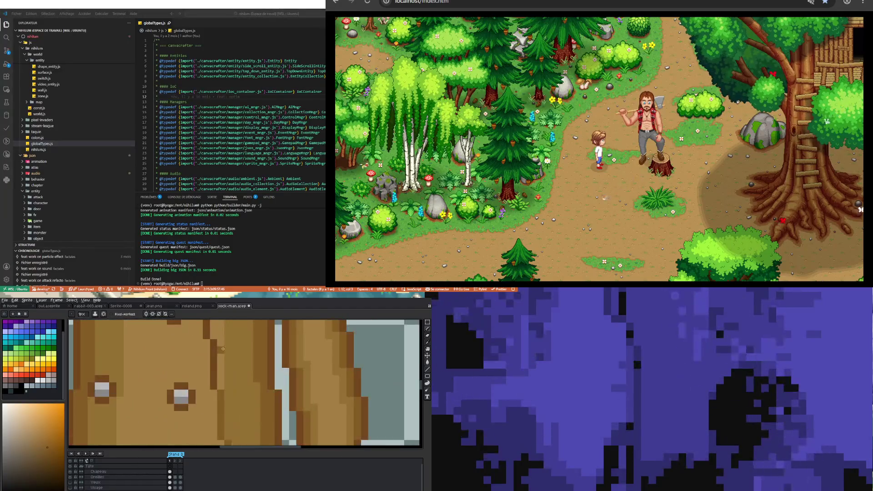
scroll(212, 343, "down", 3)
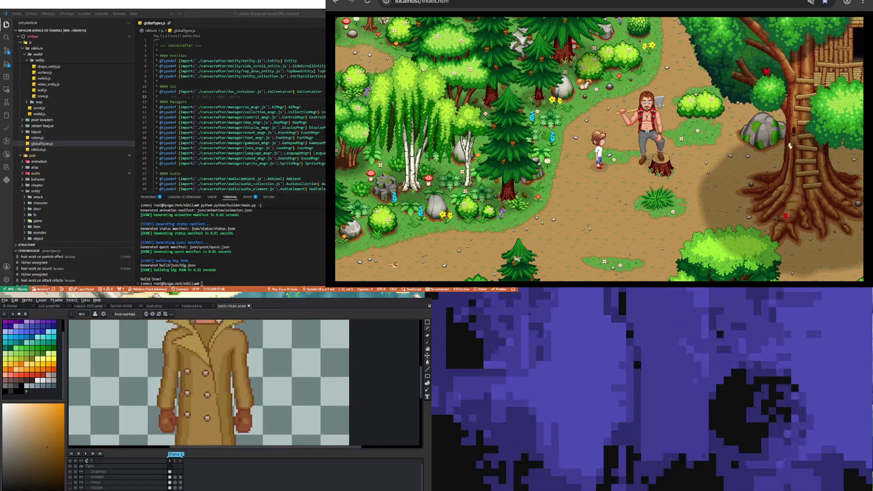
scroll(220, 389, "up", 2)
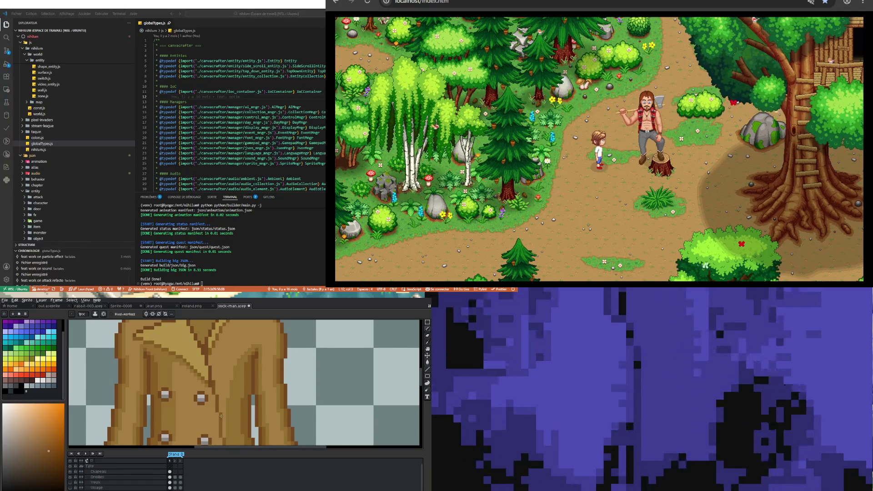
scroll(220, 435, "down", 2)
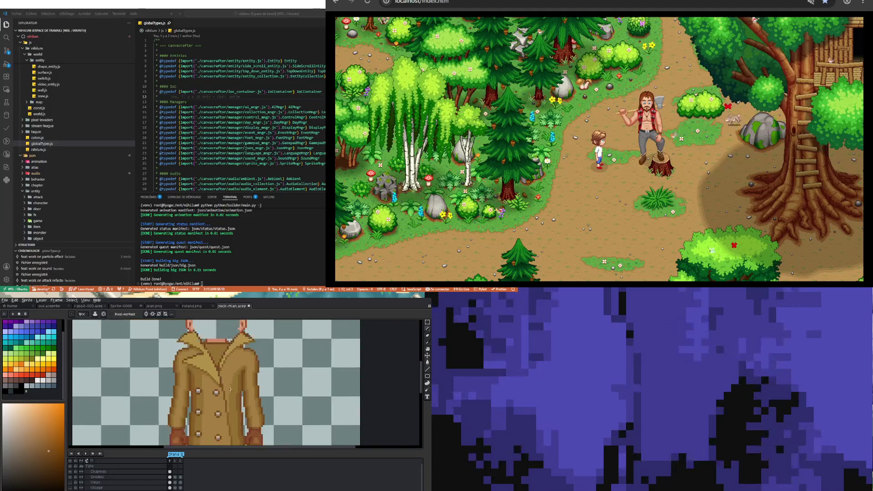
scroll(227, 409, "up", 2)
scroll(234, 400, "up", 1)
scroll(234, 400, "up", 2)
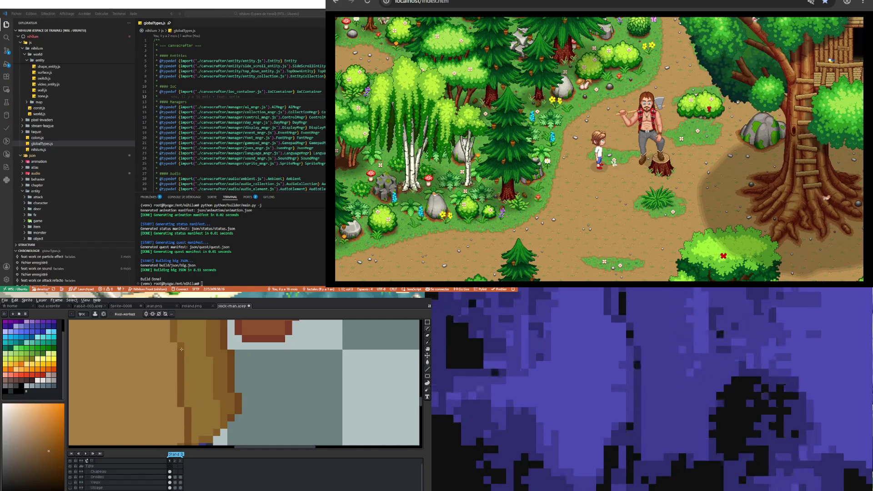
scroll(182, 347, "down", 3)
scroll(196, 395, "up", 3)
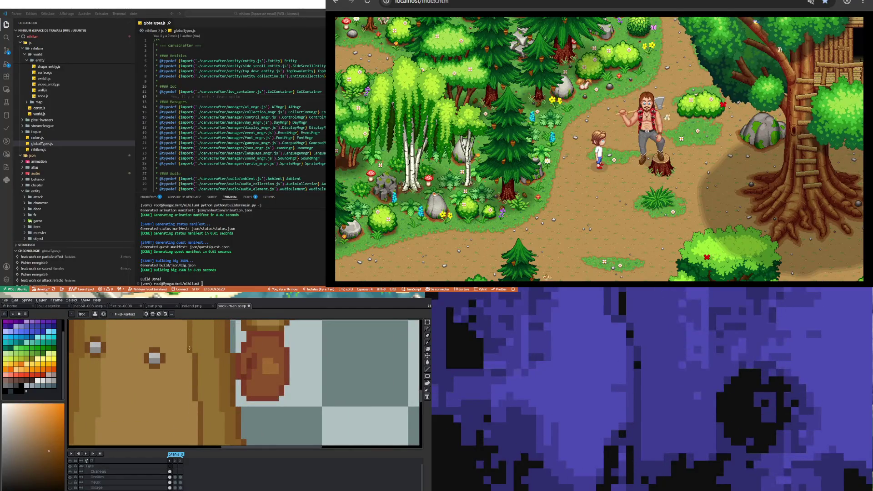
scroll(189, 348, "down", 3)
scroll(182, 382, "up", 1)
scroll(179, 395, "up", 1)
scroll(179, 400, "up", 1)
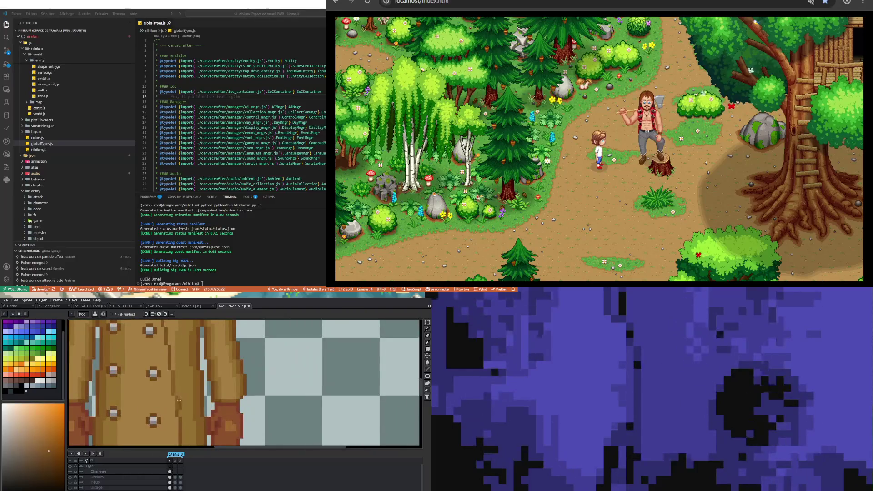
Adjust the lapel pixels around the neck, above the front buttons
scroll(172, 372, "down", 3)
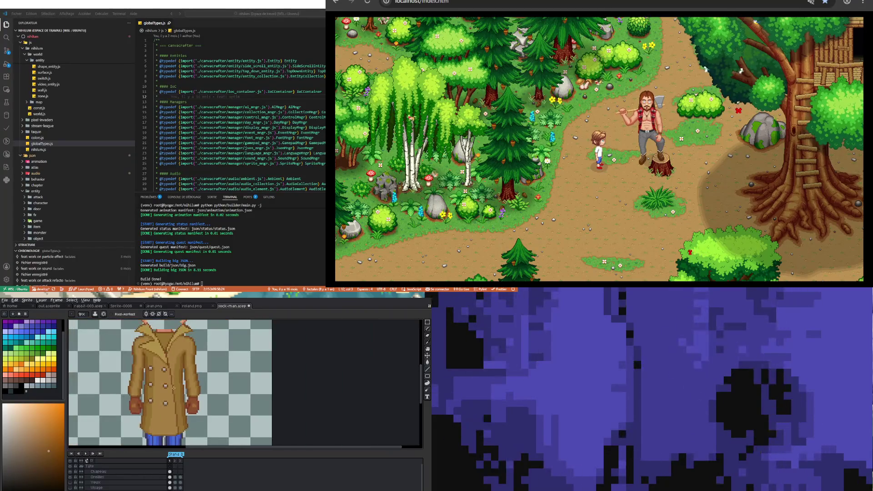
scroll(175, 380, "up", 1)
scroll(178, 387, "up", 2)
scroll(180, 394, "down", 1)
scroll(180, 393, "down", 1)
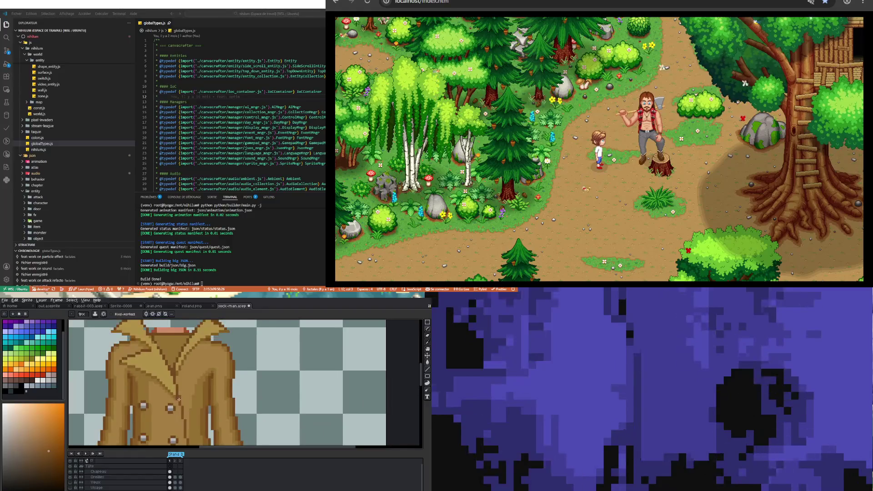
scroll(176, 400, "up", 2)
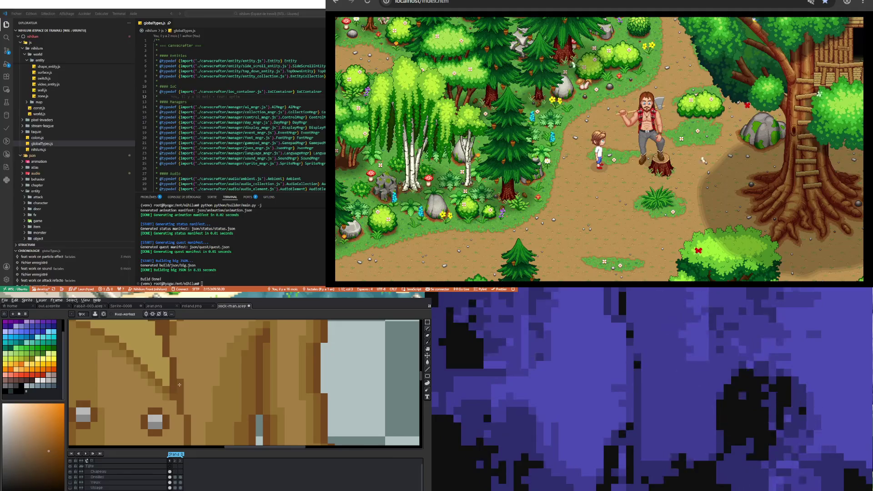
scroll(171, 365, "down", 2)
scroll(171, 365, "up", 1)
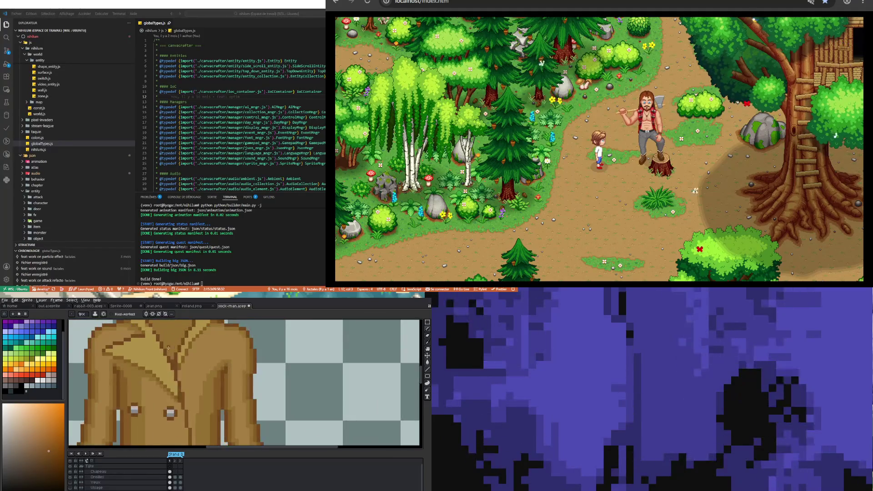
scroll(167, 354, "down", 2)
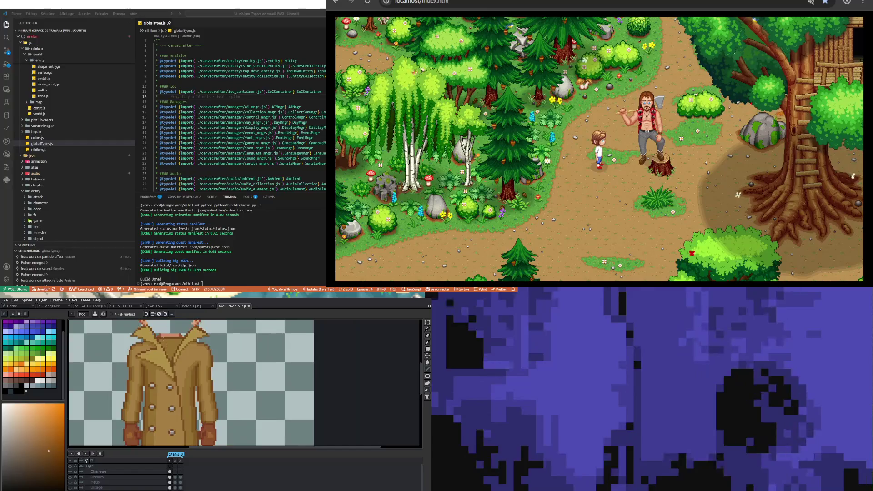
scroll(157, 344, "up", 2)
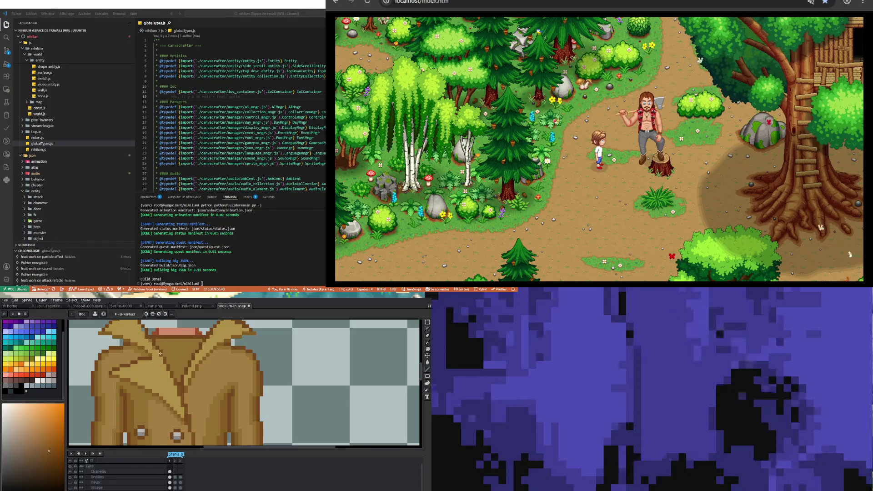
scroll(160, 353, "down", 2)
Zoom on the collar and sample a tan shade from the coat
scroll(150, 353, "up", 1)
scroll(144, 352, "up", 1)
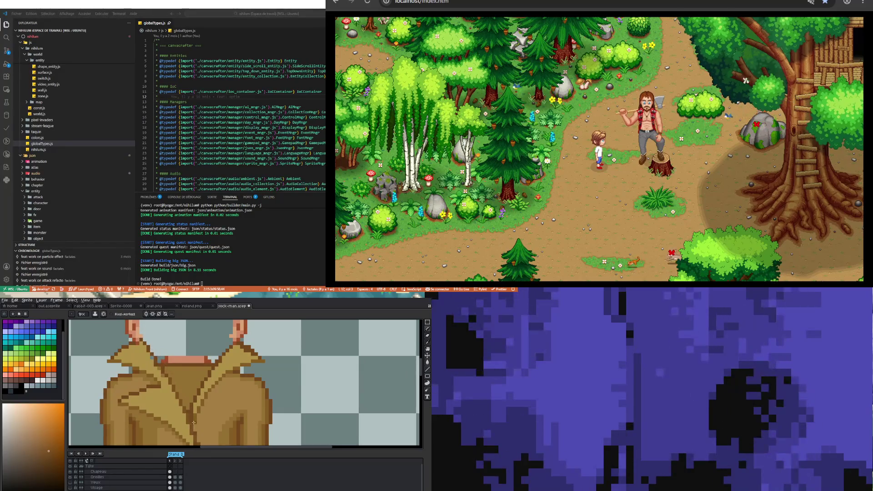
scroll(193, 400, "down", 2)
scroll(193, 400, "up", 2)
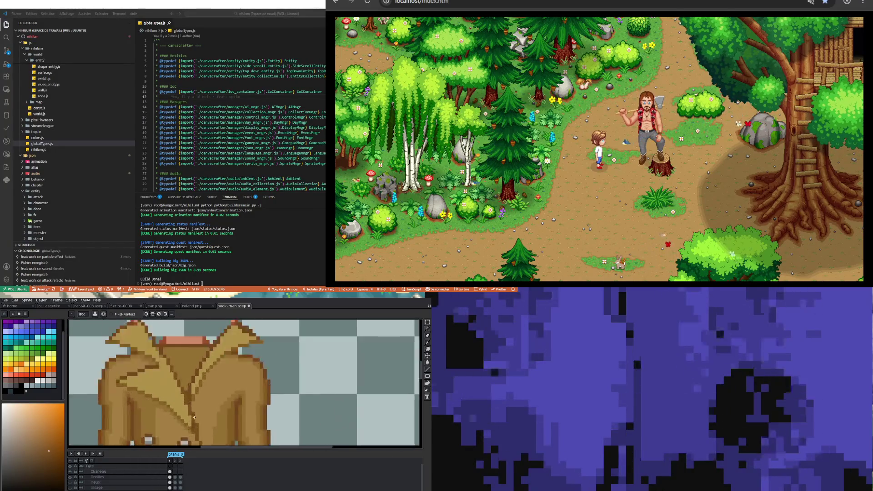
scroll(186, 374, "up", 1)
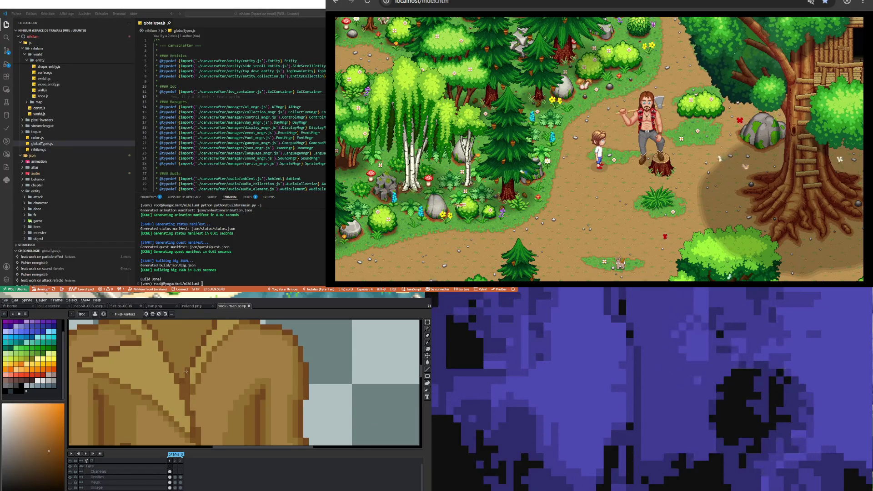
scroll(186, 374, "down", 1)
scroll(186, 374, "down", 1)
scroll(197, 347, "up", 1)
scroll(196, 346, "up", 1)
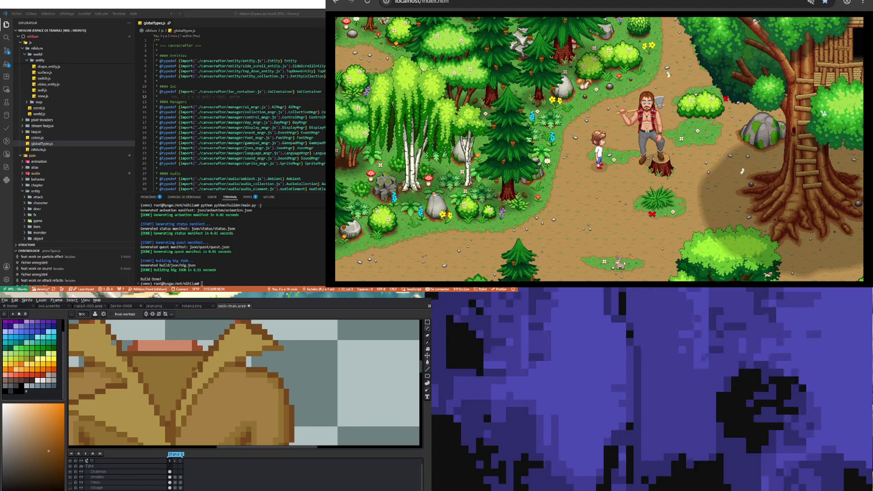
scroll(219, 339, "down", 2)
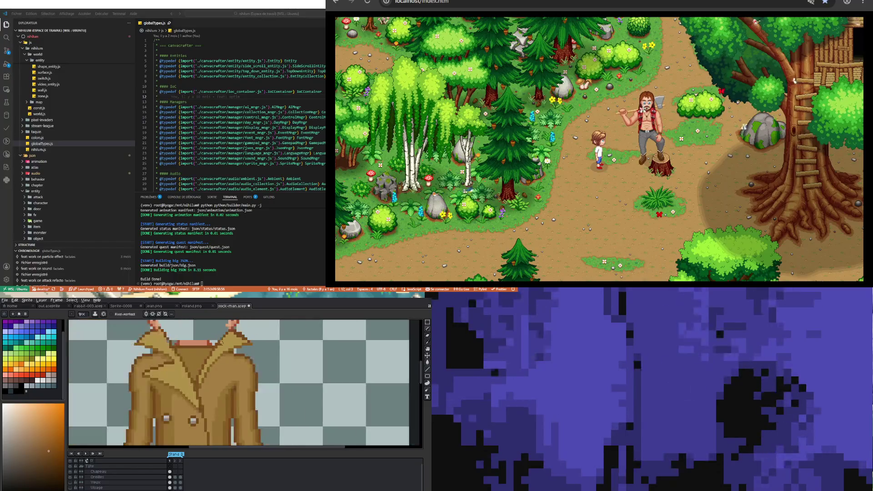
scroll(236, 332, "up", 3)
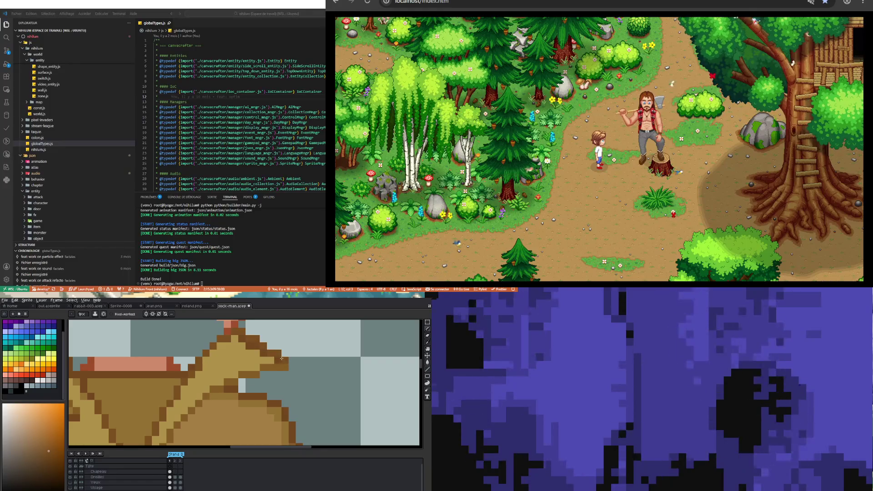
scroll(209, 379, "down", 2)
scroll(210, 380, "up", 2)
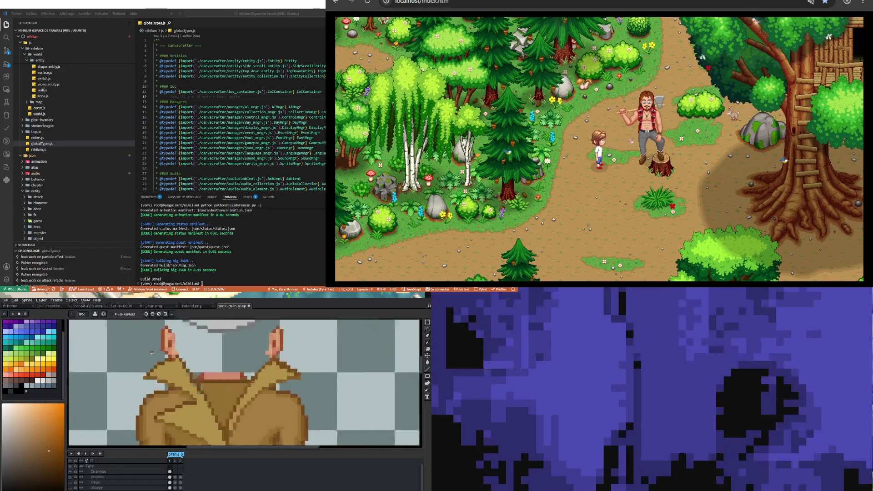
scroll(195, 355, "down", 2)
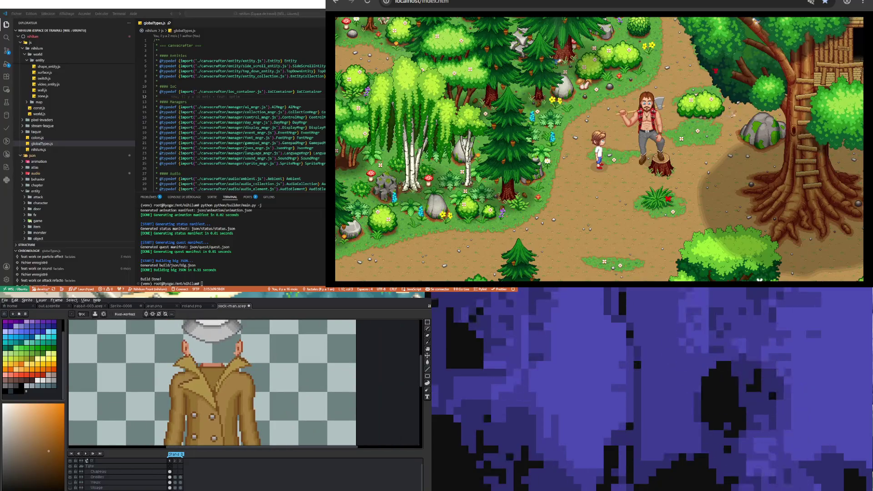
scroll(209, 394, "up", 2)
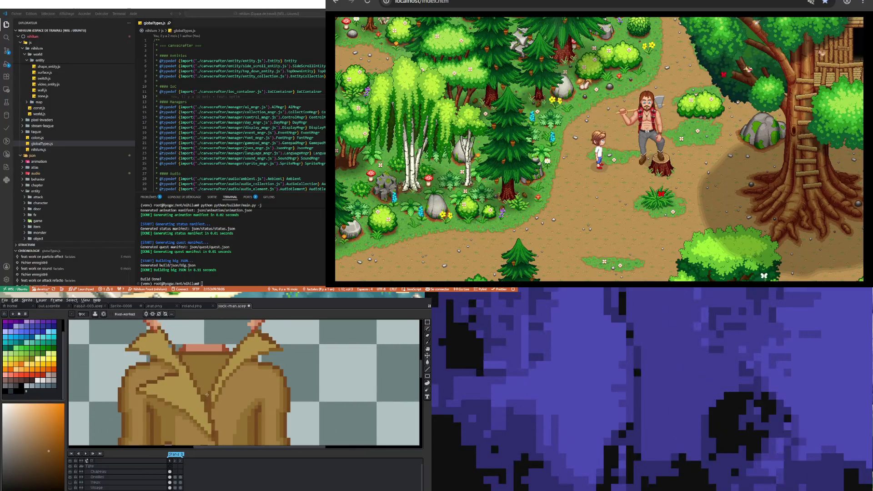
scroll(212, 368, "down", 2)
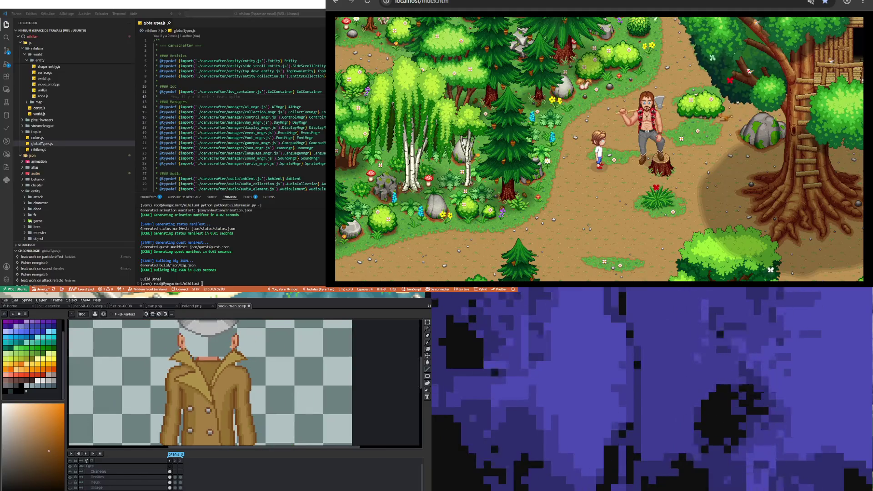
scroll(204, 391, "up", 3)
scroll(198, 414, "down", 1)
scroll(198, 412, "up", 3)
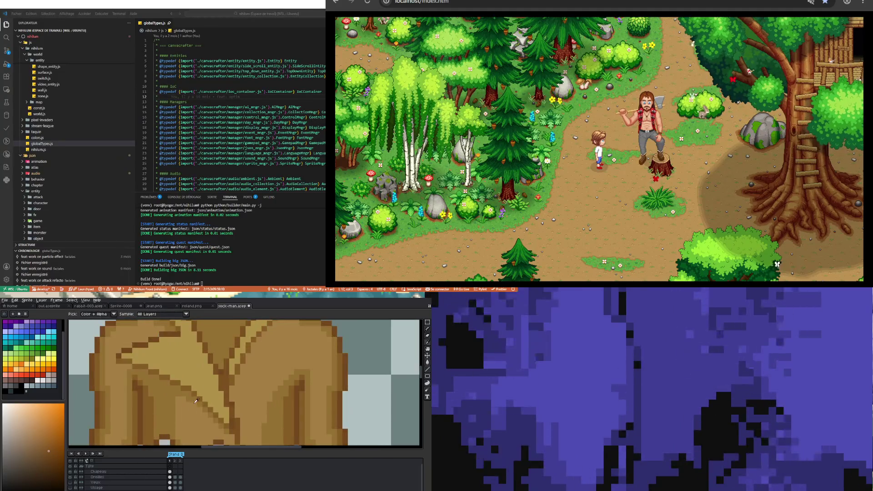
left_click(195, 395, "alt")
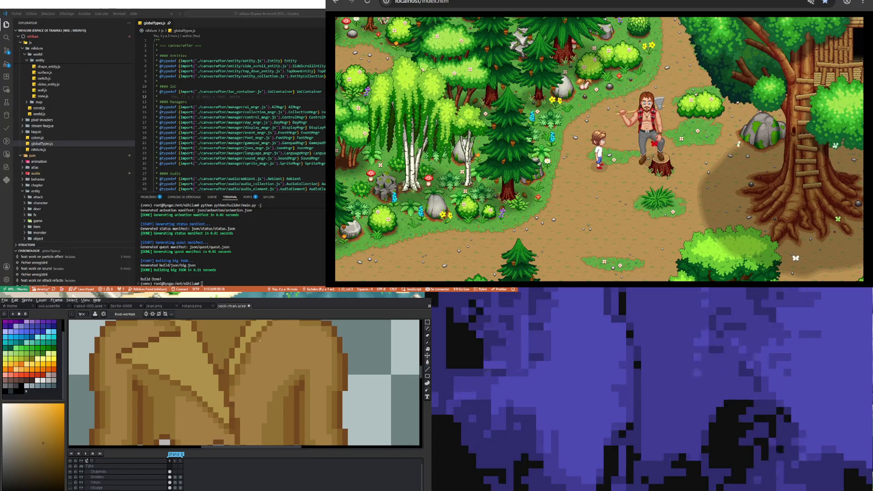
Pick up another coat colour from the lapel to repaint the fold lines
scroll(253, 346, "down", 3)
scroll(248, 370, "up", 2)
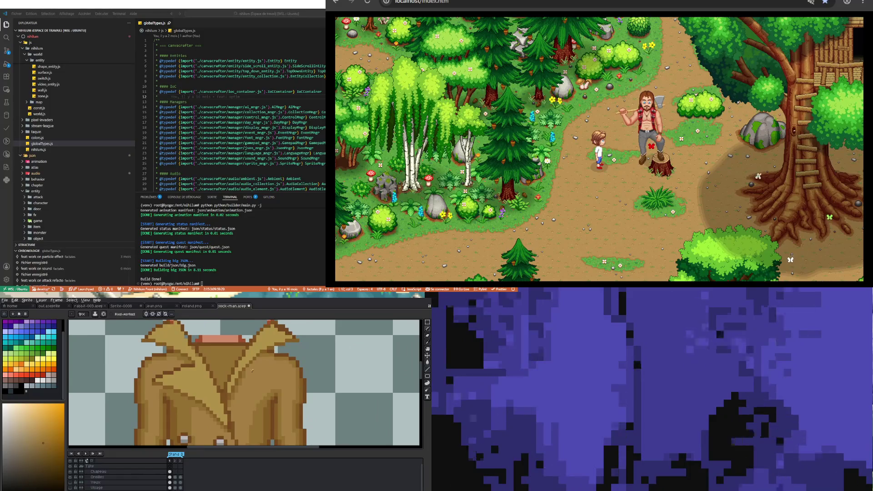
scroll(257, 358, "down", 3)
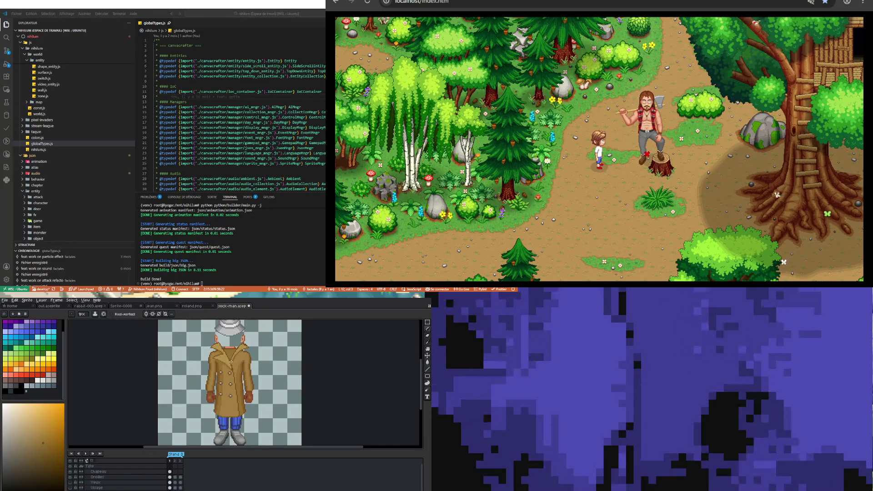
scroll(192, 390, "up", 3)
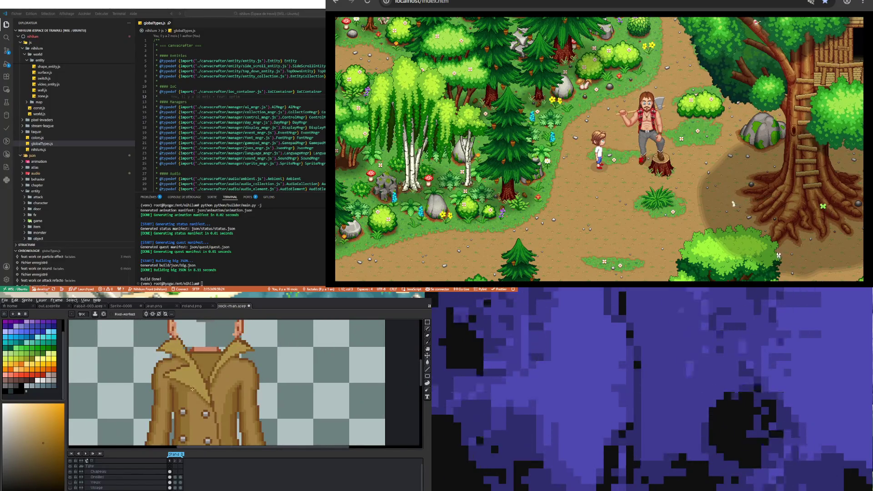
scroll(170, 370, "up", 1)
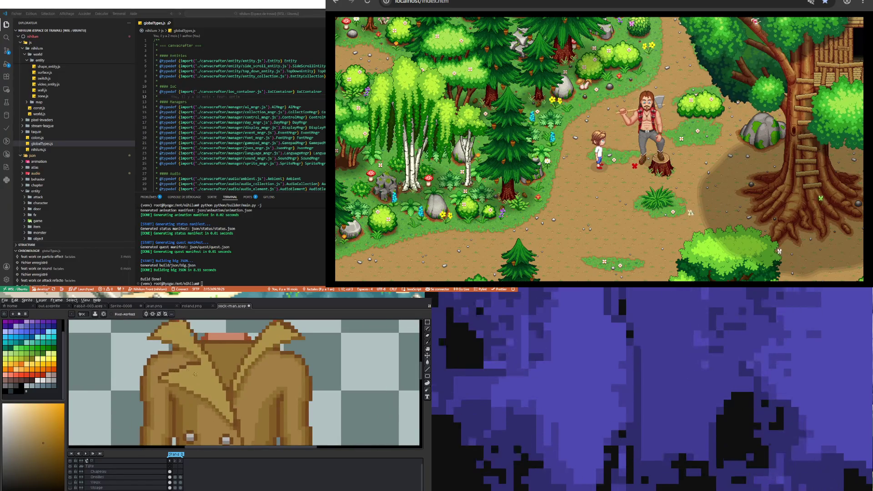
scroll(195, 374, "up", 1)
left_click(216, 359, "alt")
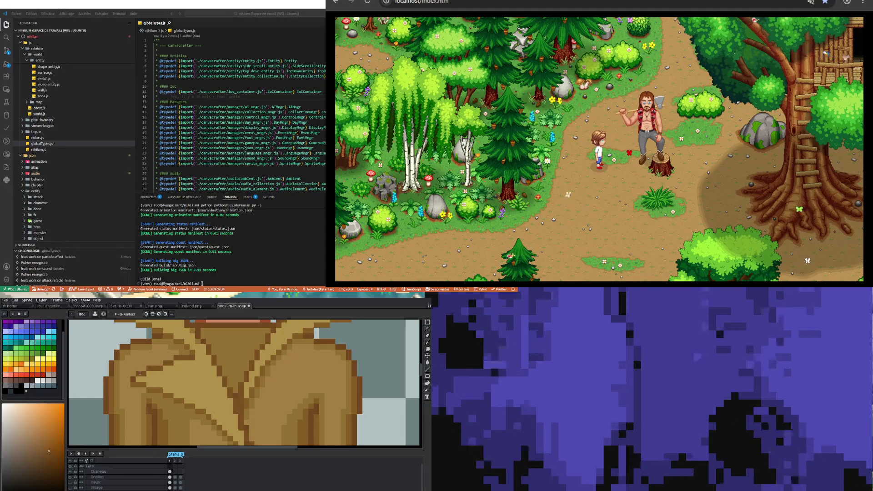
Hide the Tête layer to view the coat on its own
scroll(138, 385, "down", 3)
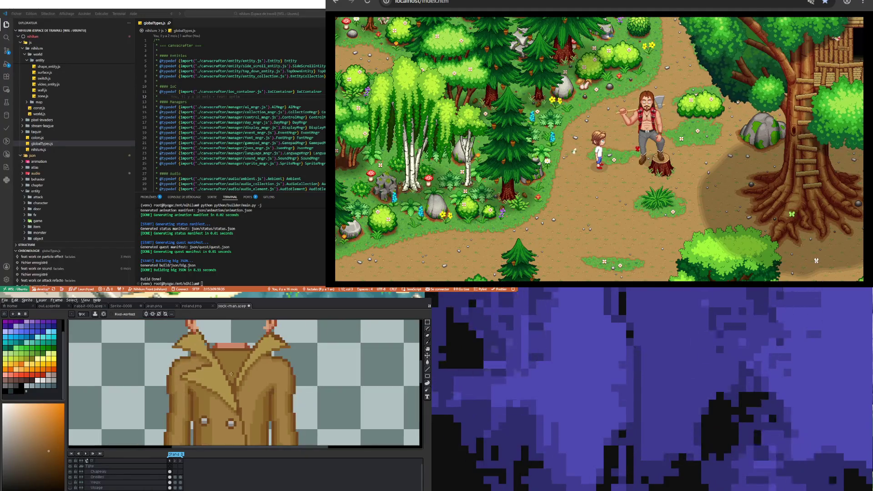
scroll(253, 342, "up", 4)
scroll(224, 364, "down", 2)
scroll(205, 378, "down", 1)
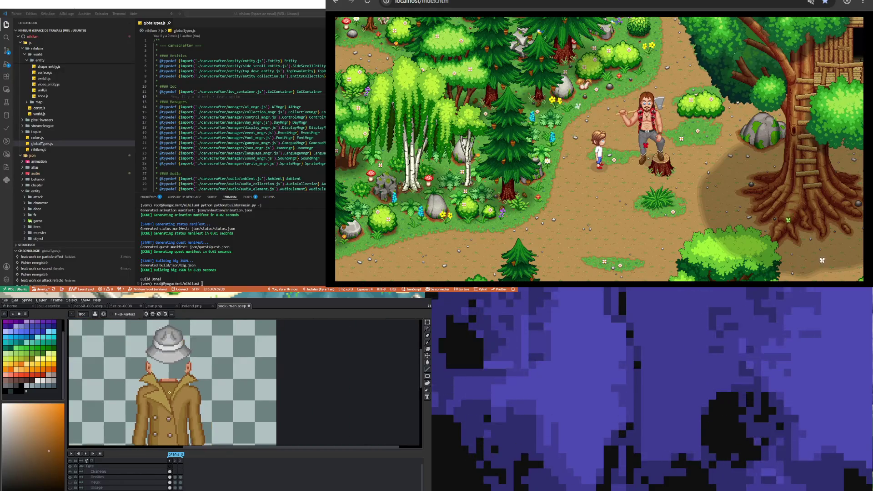
scroll(176, 393, "up", 4)
scroll(175, 392, "down", 3)
scroll(175, 393, "down", 1)
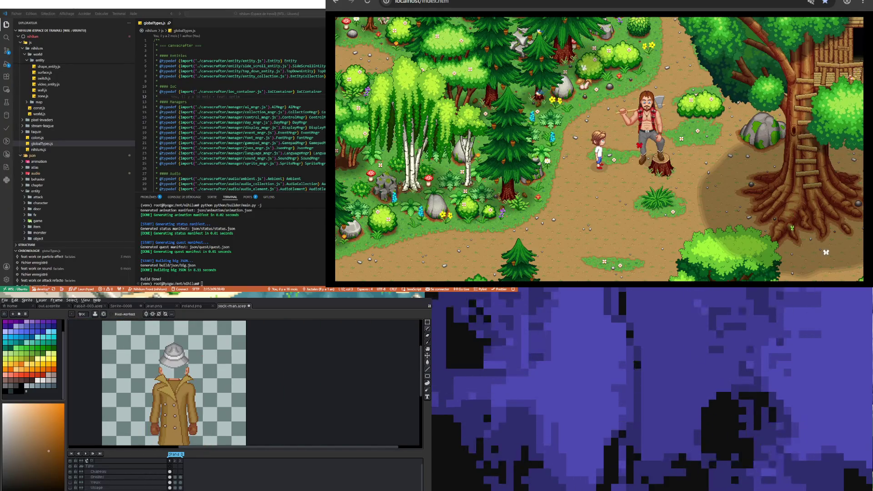
left_click(71, 467)
Show the Tête layer again and set the Visage layer's opacity to 100%
left_click(70, 467)
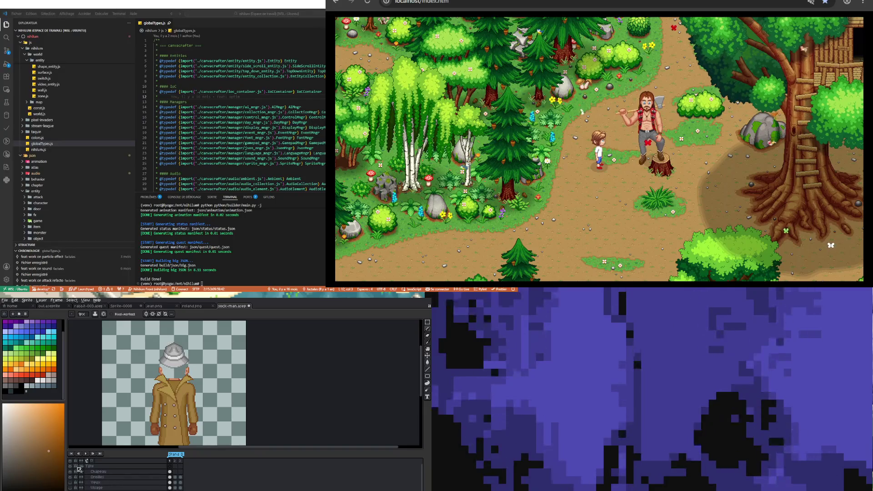
left_click(70, 488)
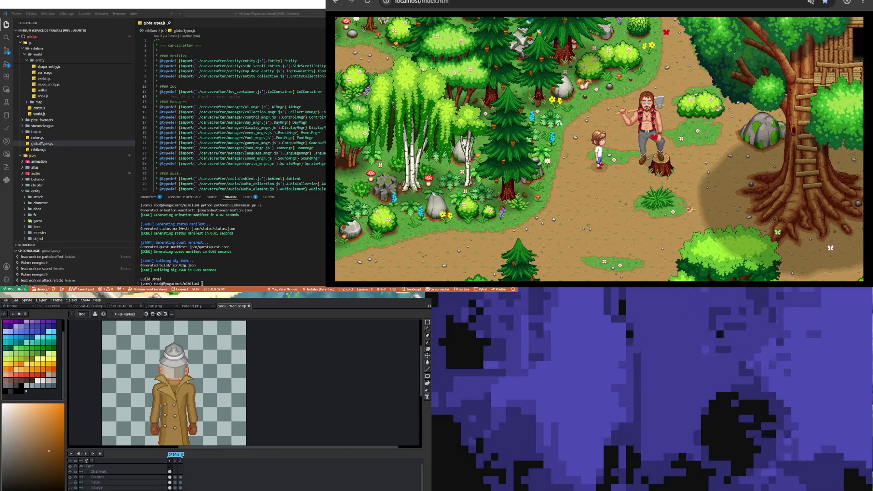
double_click(96, 488)
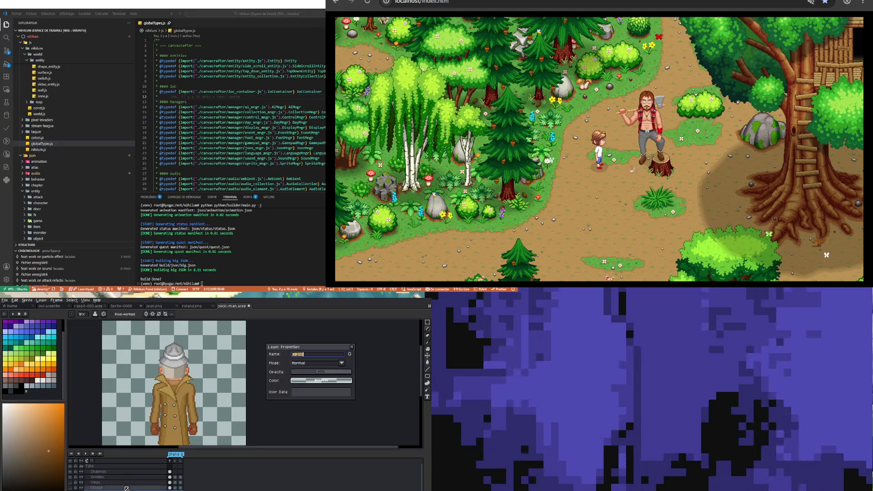
left_click_drag(322, 373, 351, 372)
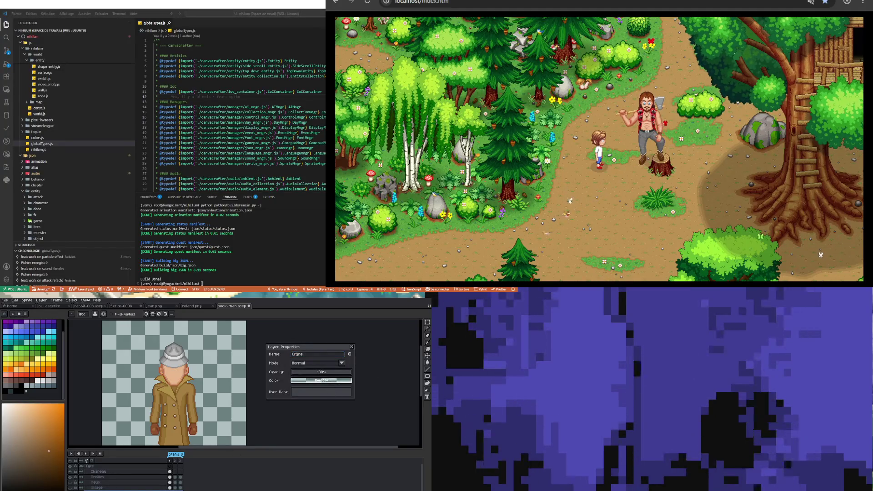
Choose a red from the palette and close the Layer Properties dialog
scroll(174, 382, "up", 2)
scroll(177, 387, "up", 1)
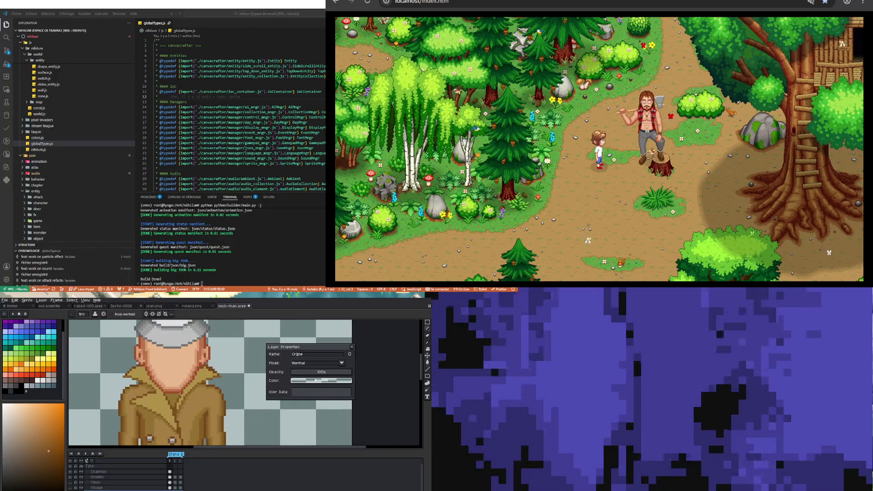
scroll(180, 394, "up", 1)
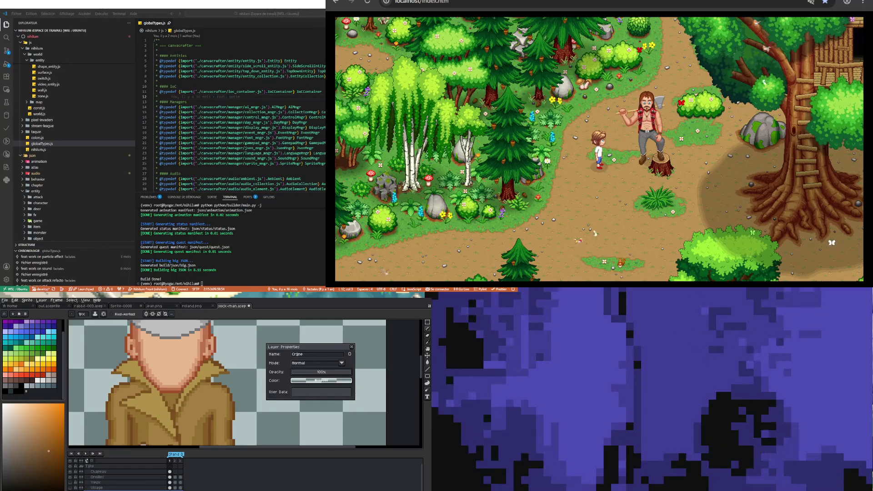
scroll(77, 381, "down", 2)
scroll(77, 382, "up", 2)
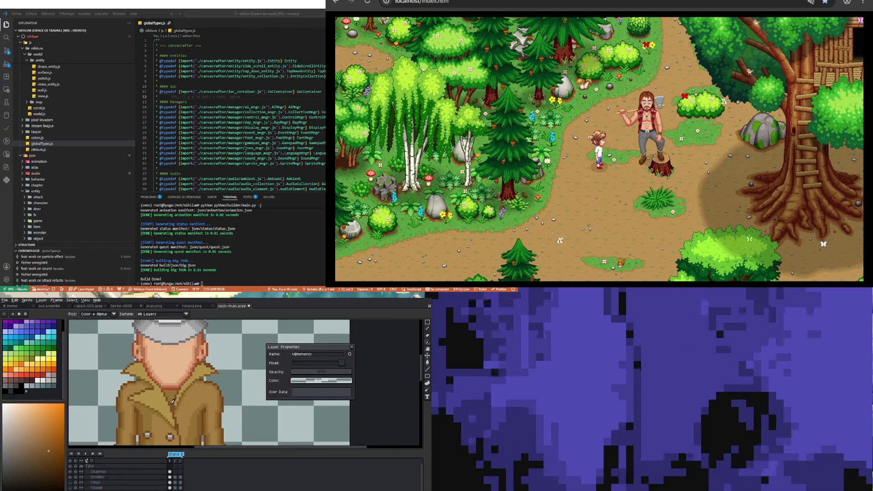
left_click(44, 381)
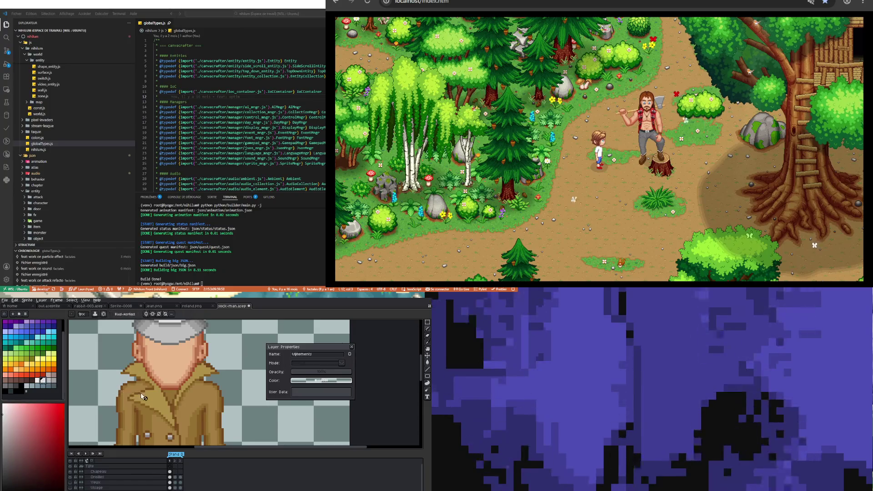
scroll(148, 354, "up", 1)
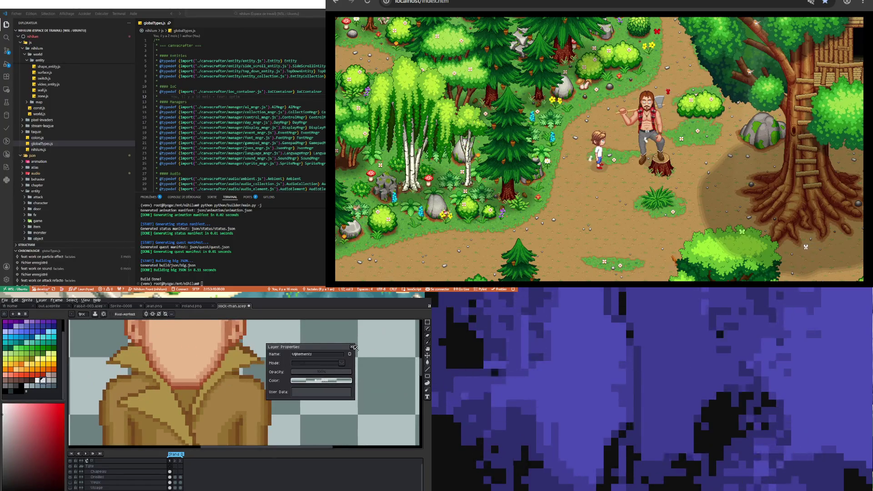
key("Return")
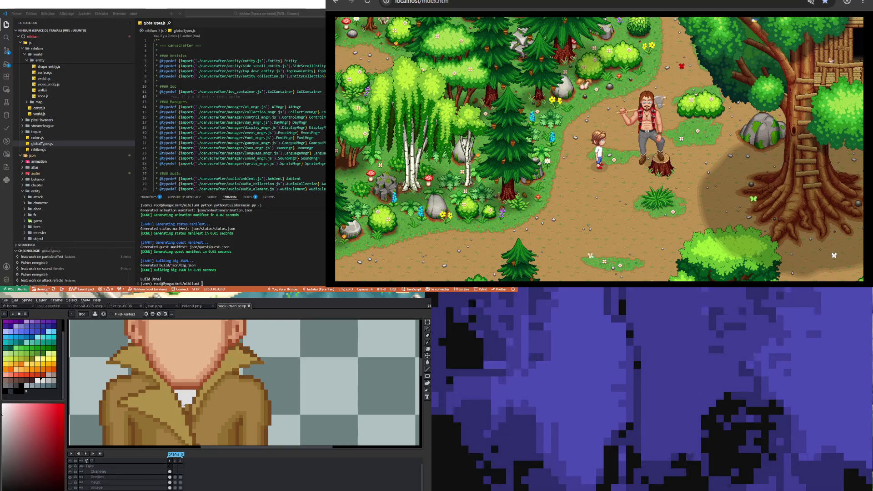
Zoom in on the coat and take its brown as the Pencil's drawing colour
scroll(187, 404, "down", 3)
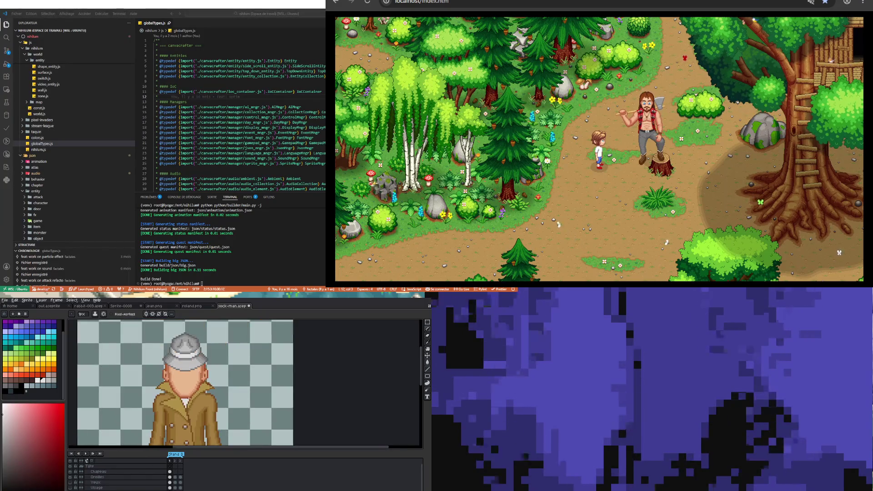
scroll(187, 403, "down", 1)
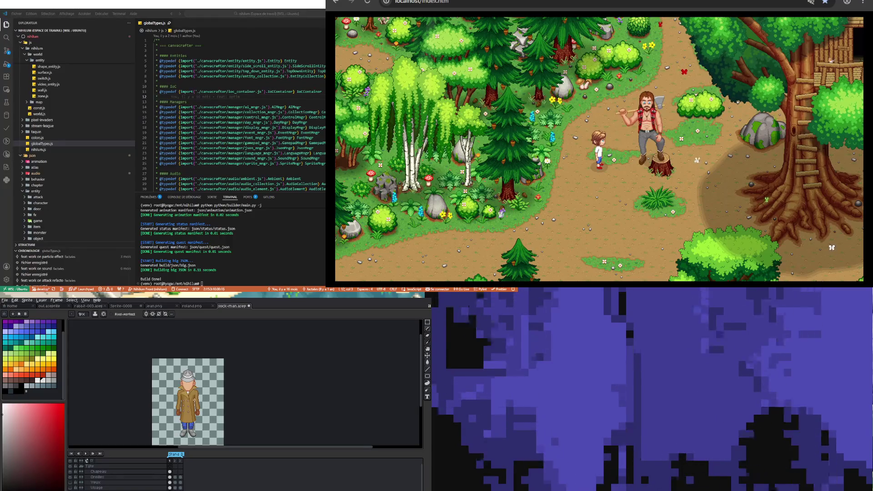
scroll(193, 400, "up", 3)
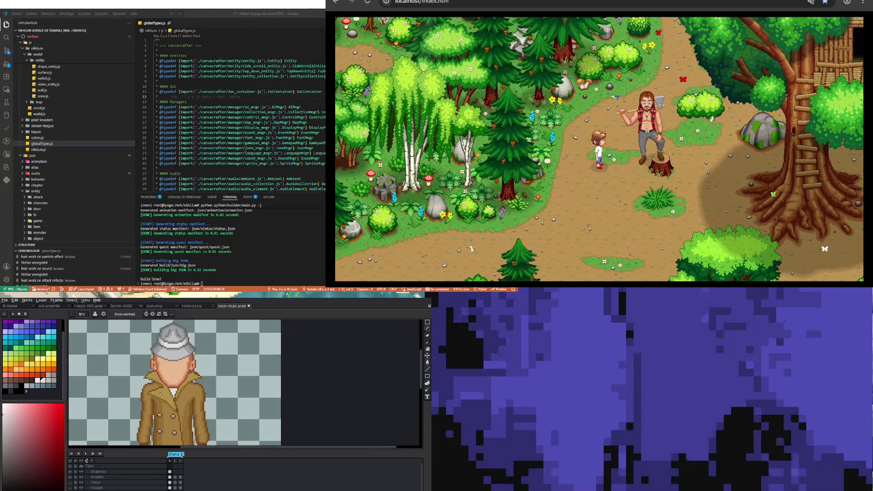
scroll(160, 394, "down", 1)
scroll(161, 394, "down", 1)
scroll(160, 393, "up", 1)
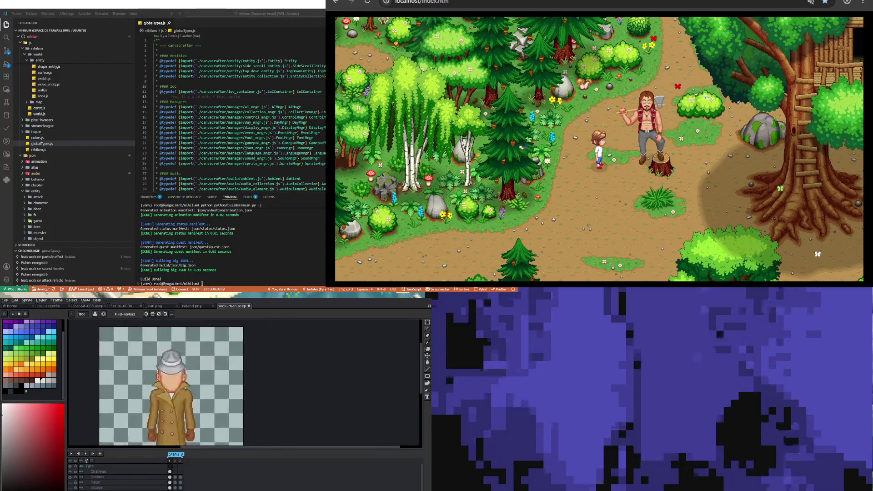
scroll(163, 396, "up", 2)
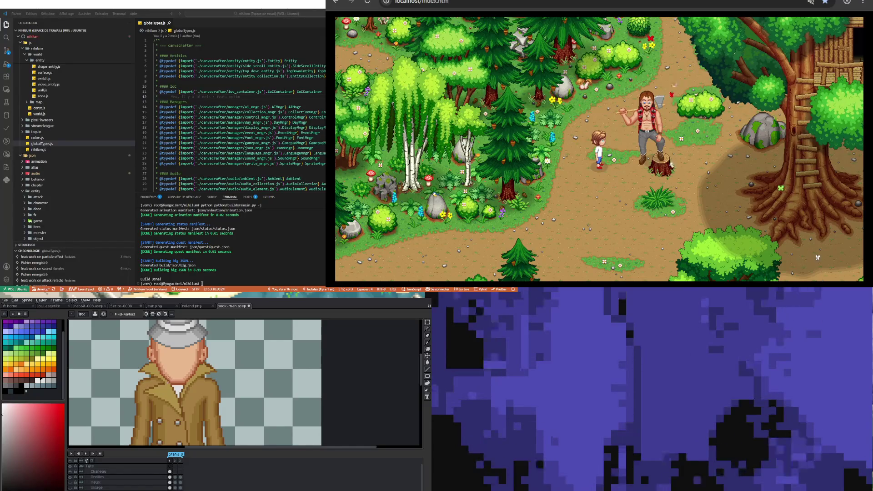
scroll(132, 386, "down", 1)
scroll(132, 385, "down", 1)
scroll(132, 386, "up", 1)
scroll(132, 386, "up", 2)
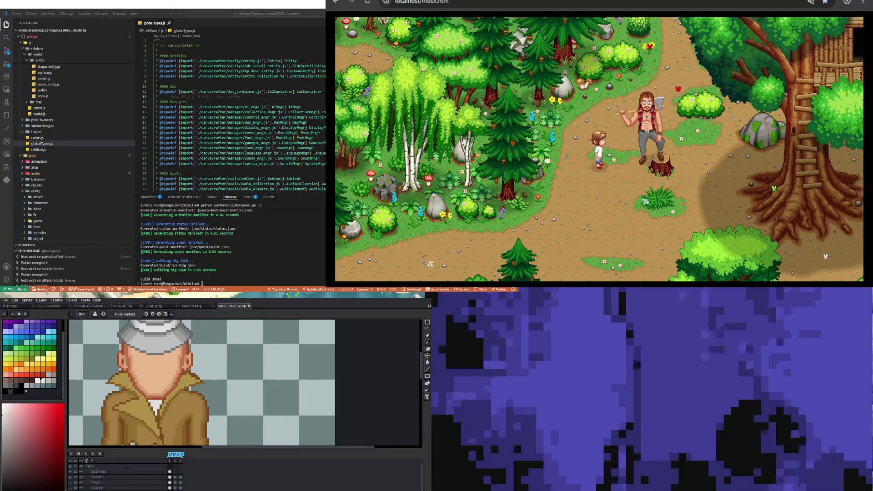
scroll(132, 386, "up", 2)
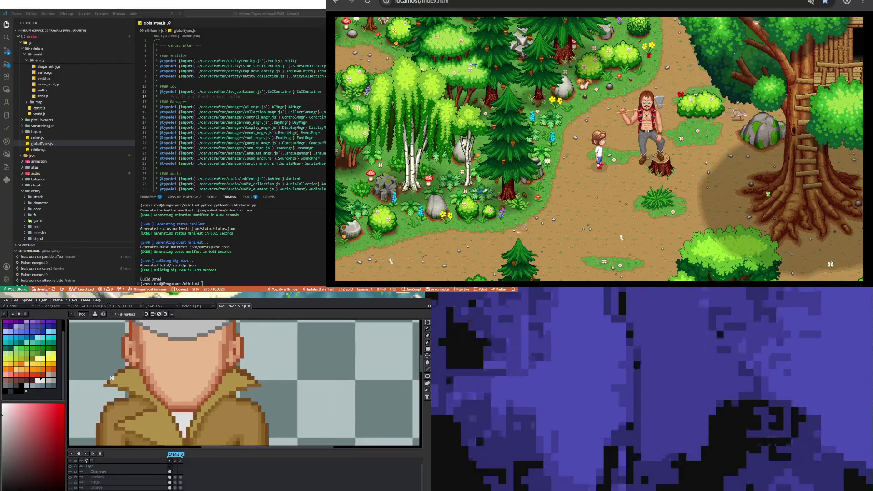
scroll(111, 378, "up", 1)
key("i")
left_click(109, 382)
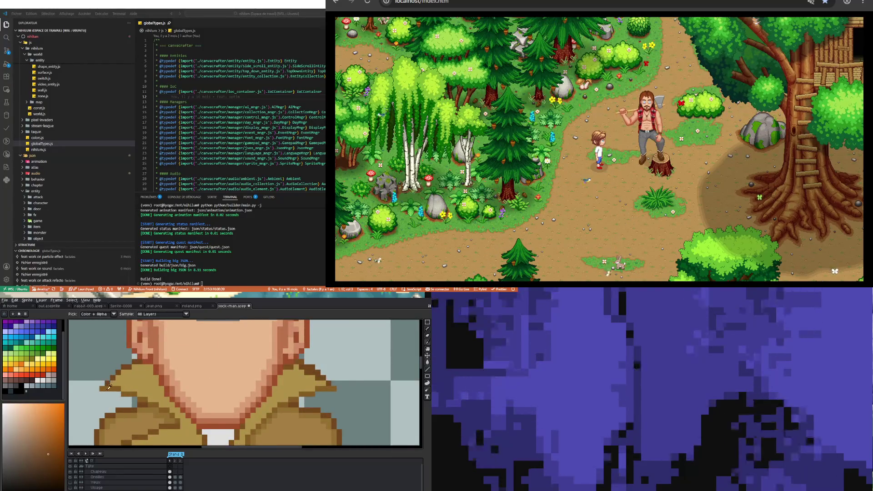
key("b")
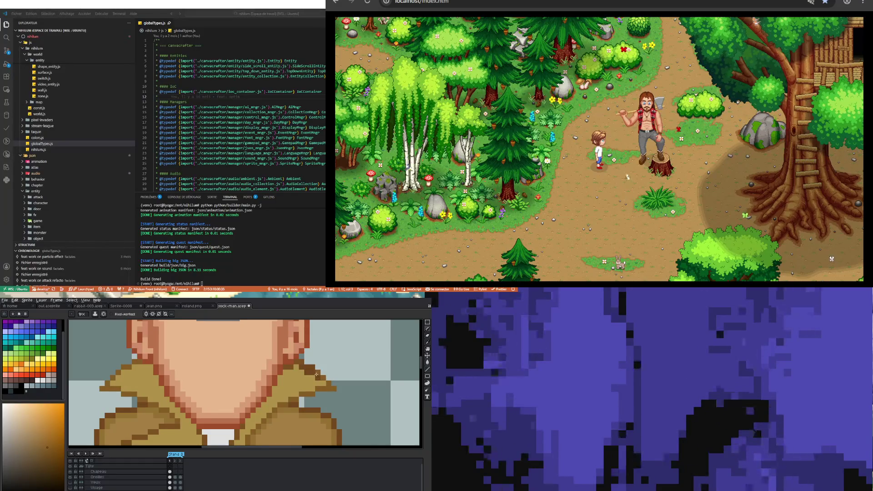
Resample the drawing colour from the coat collar and return to the Pencil
key("i")
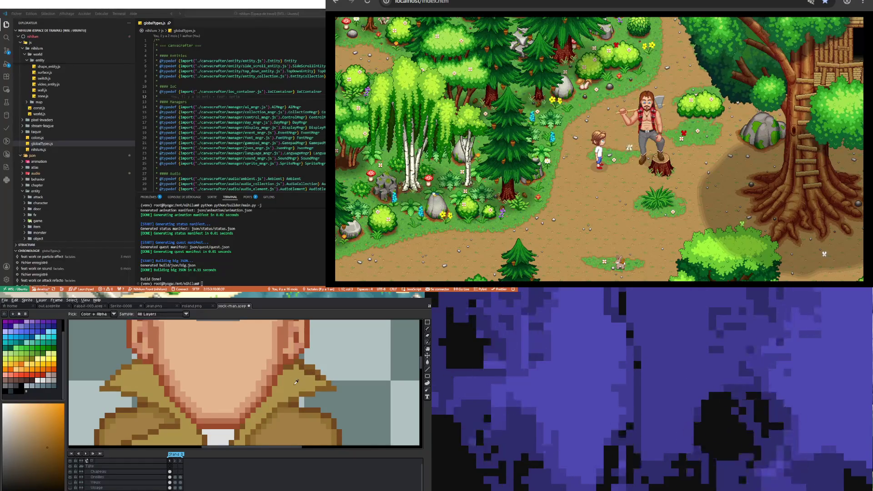
left_click(288, 367)
key("b")
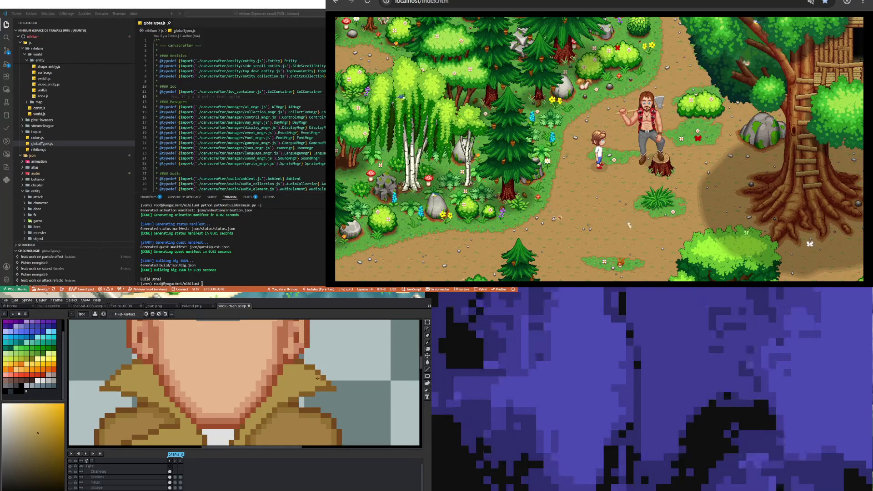
scroll(301, 367, "down", 2)
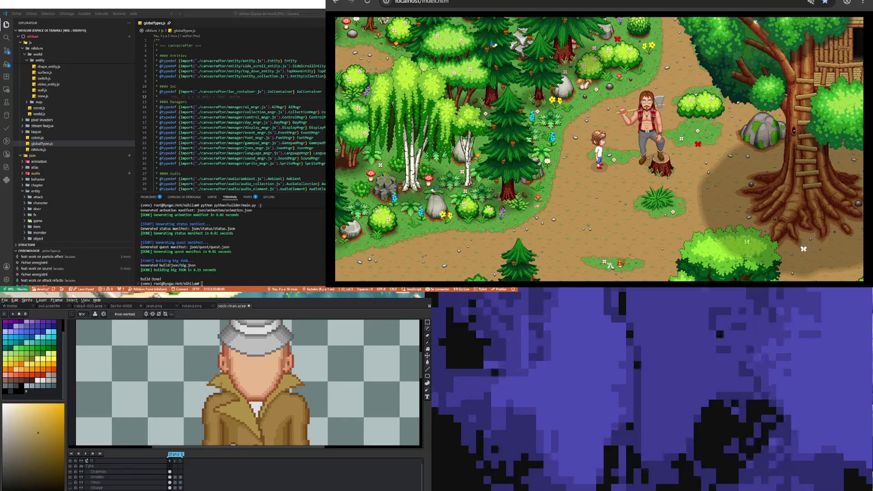
scroll(232, 402, "down", 1)
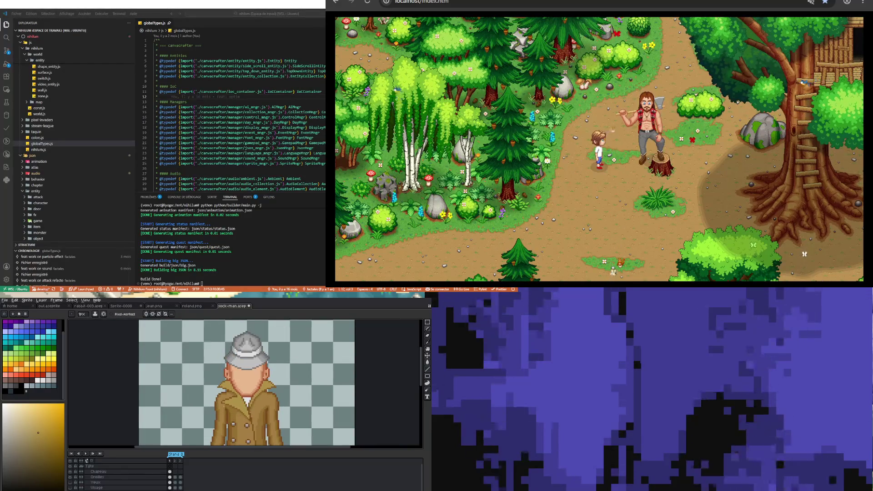
scroll(220, 381, "up", 4)
scroll(220, 381, "up", 1)
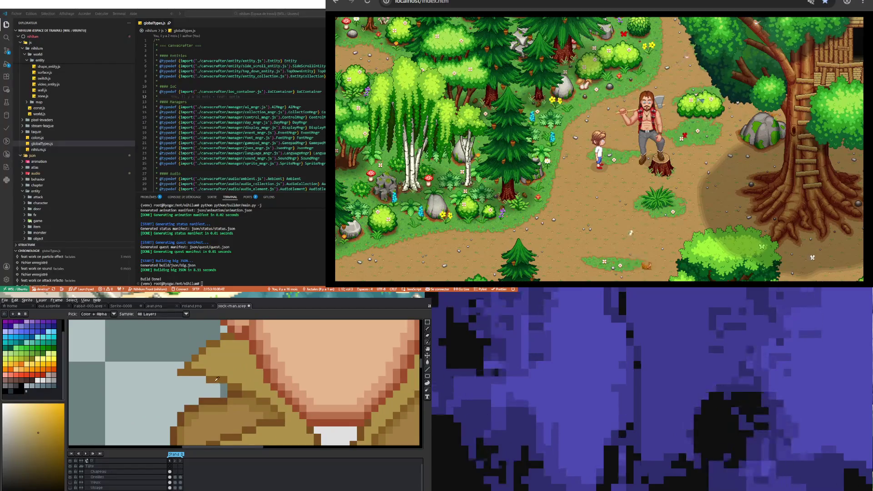
Sample the darker orange-brown from the coat collar as the drawing colour
left_click(203, 400, "alt")
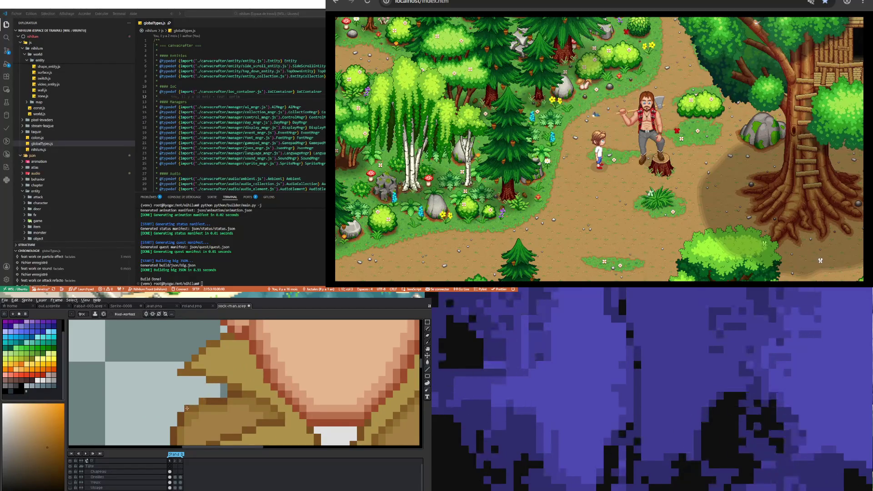
scroll(179, 423, "down", 3)
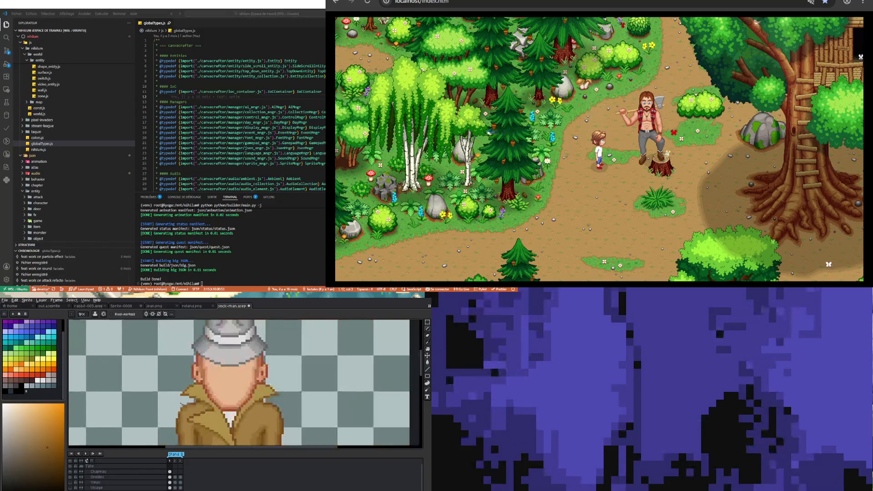
scroll(175, 387, "up", 3)
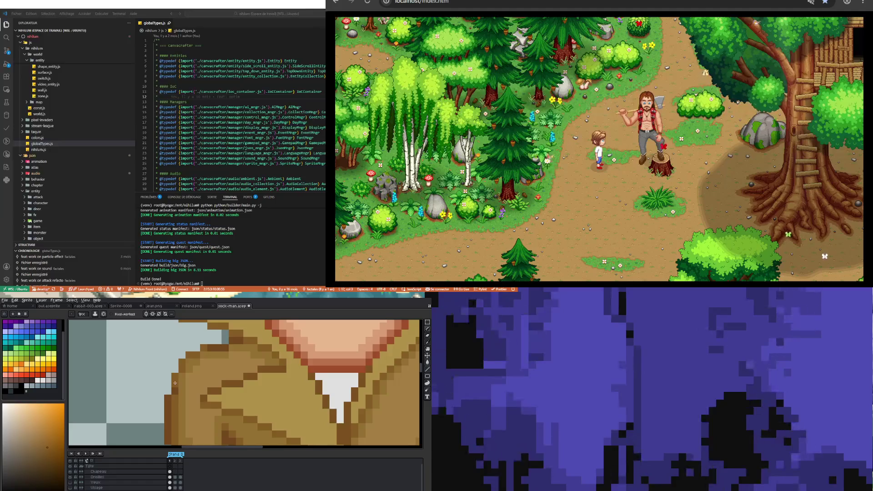
scroll(174, 387, "down", 2)
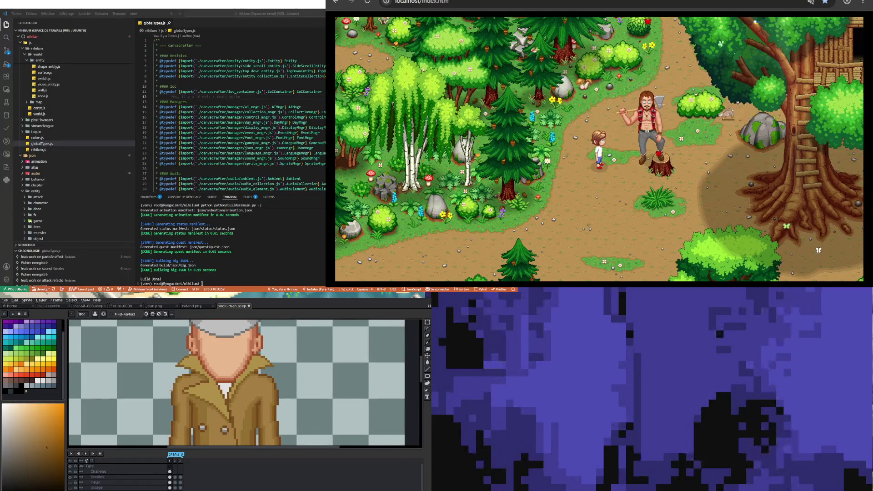
scroll(175, 393, "down", 2)
Zoom in and out to look over the whole detective sprite from hat to shoes
scroll(174, 389, "up", 2)
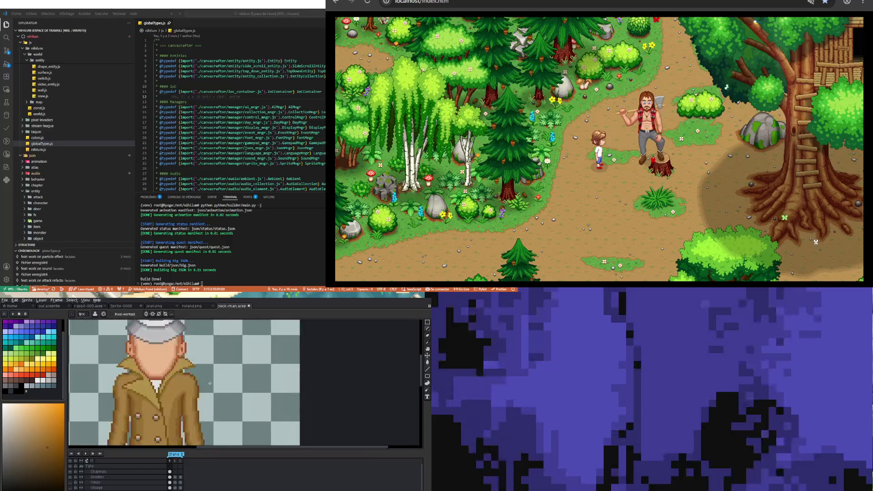
scroll(172, 382, "up", 1)
scroll(168, 374, "up", 2)
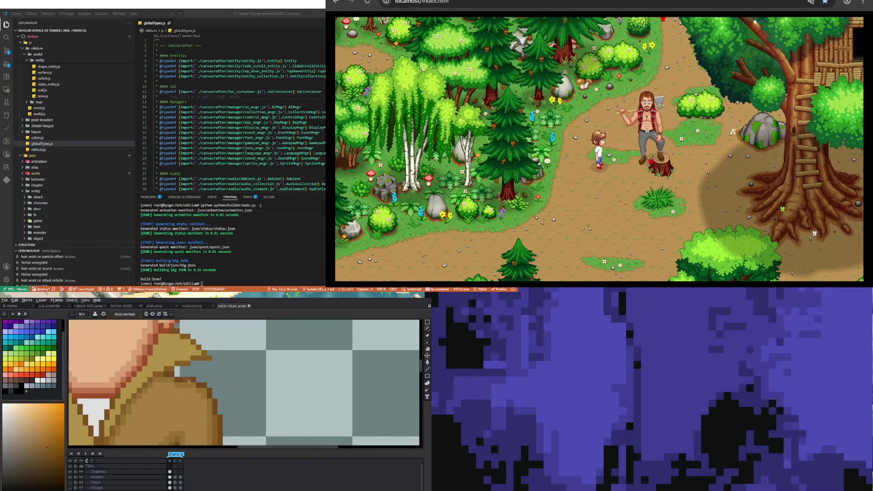
scroll(186, 381, "down", 1)
scroll(187, 381, "down", 1)
scroll(190, 382, "up", 1)
scroll(192, 382, "up", 1)
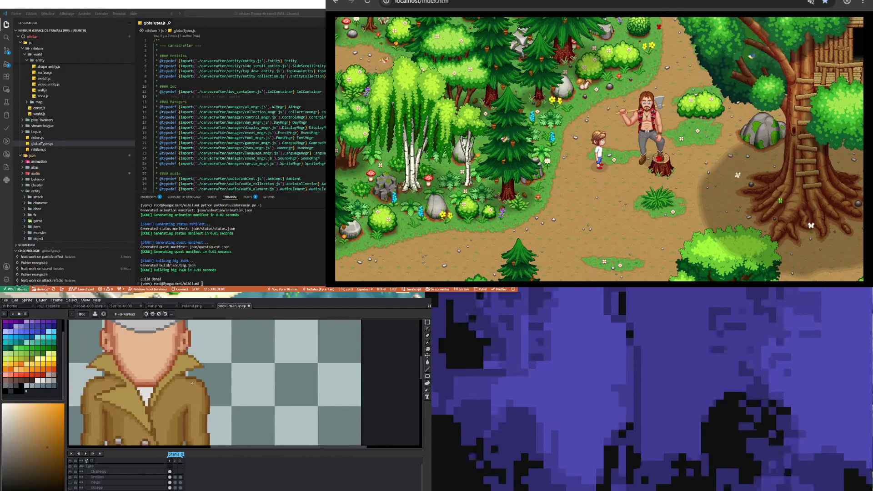
scroll(192, 382, "up", 1)
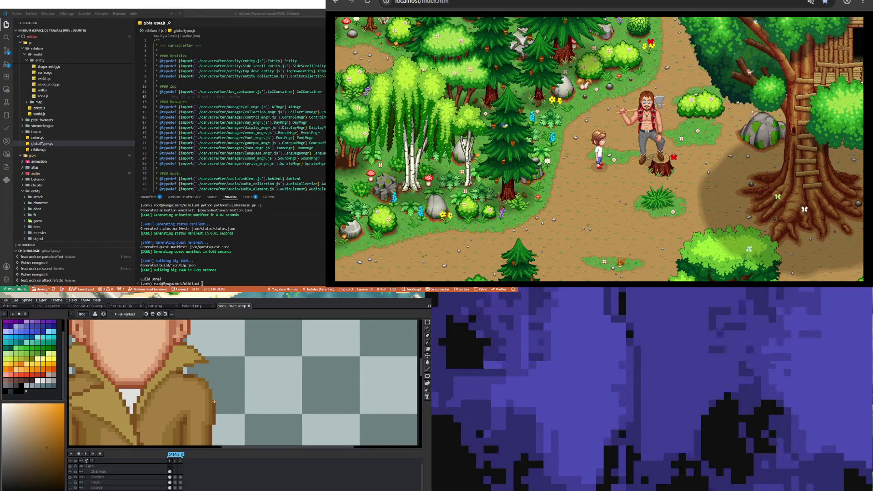
scroll(213, 401, "down", 3)
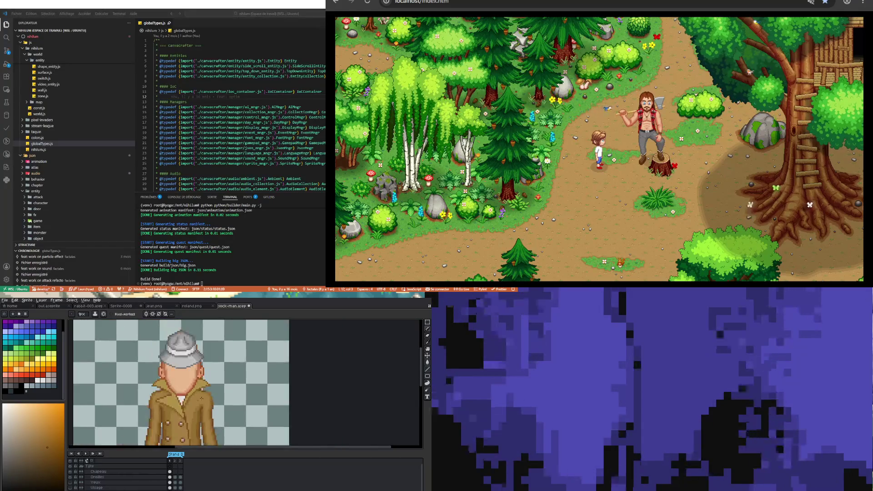
scroll(166, 414, "up", 3)
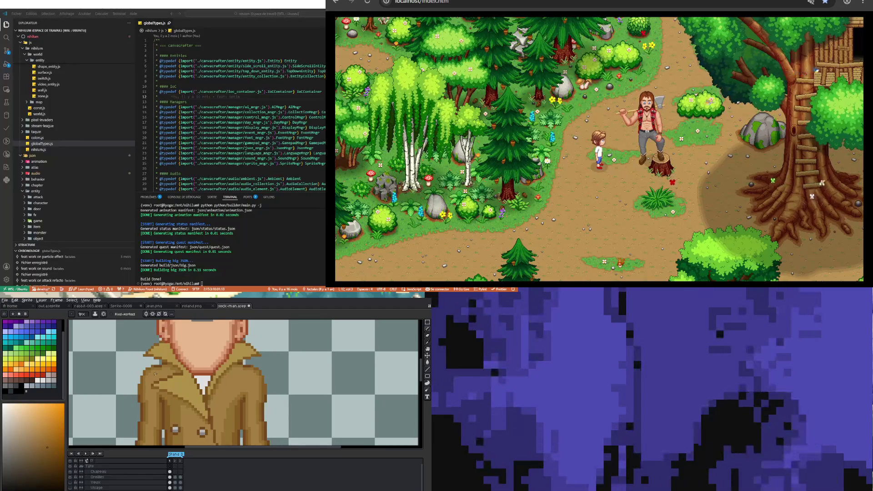
scroll(155, 374, "down", 3)
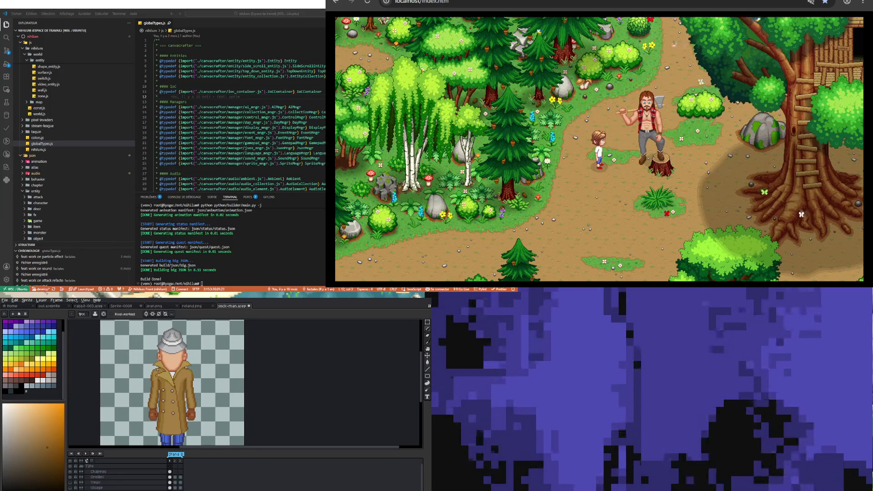
scroll(154, 377, "down", 3)
scroll(150, 381, "up", 3)
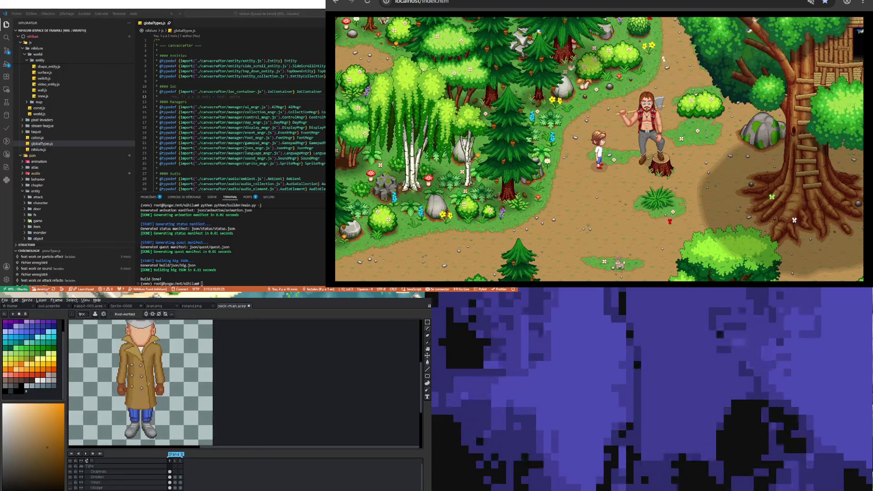
scroll(137, 375, "down", 2)
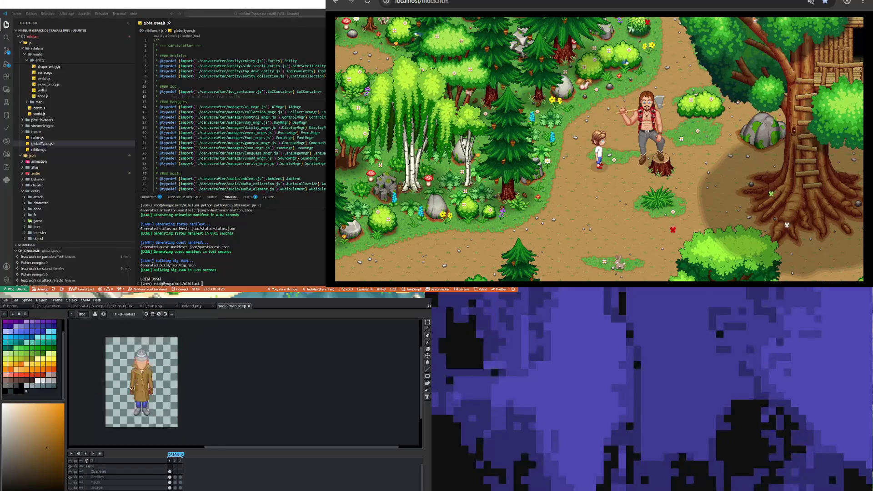
scroll(125, 368, "up", 2)
scroll(125, 367, "down", 2)
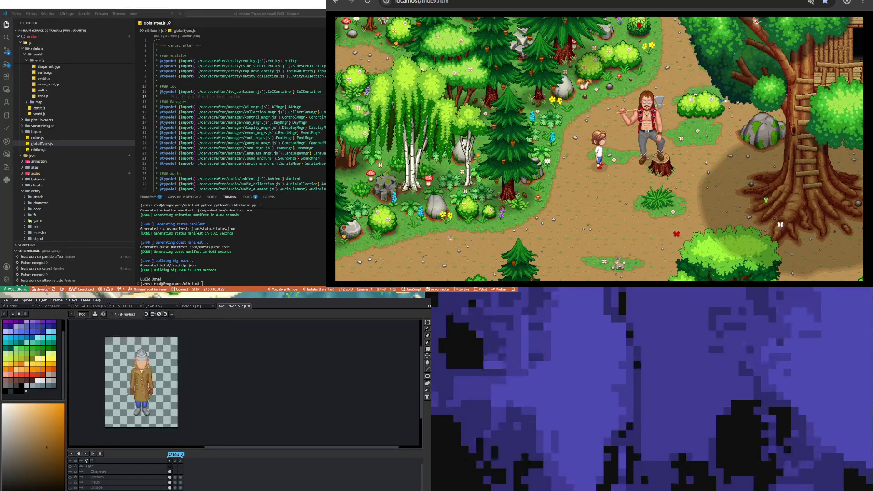
scroll(130, 397, "up", 2)
scroll(129, 393, "down", 2)
scroll(136, 374, "up", 2)
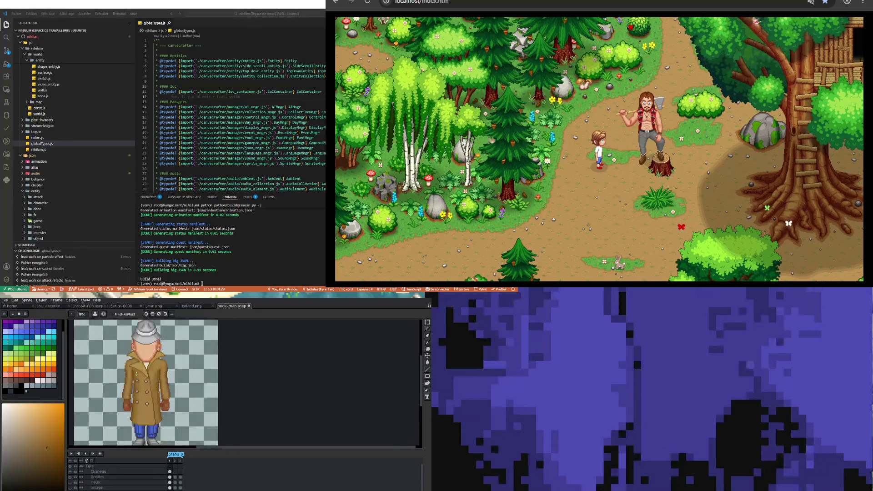
Save the sprite to sock-man.aseprite with File > Save
left_click(4, 300)
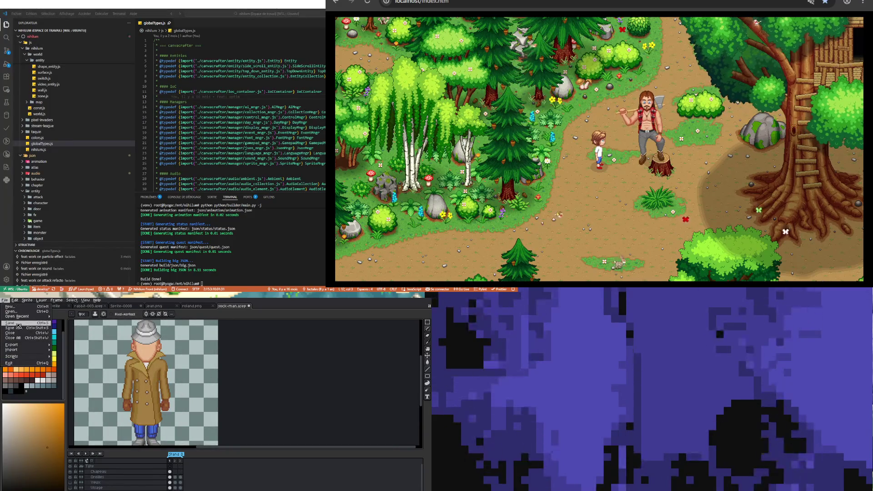
left_click(13, 330)
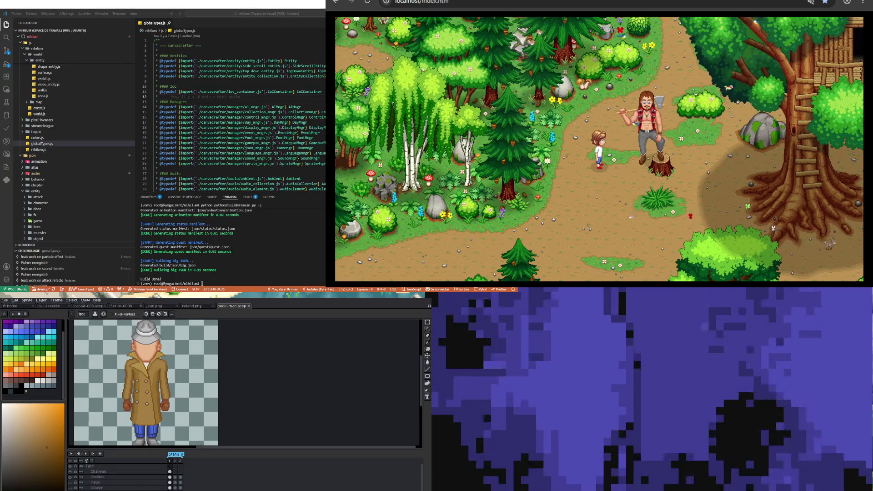
scroll(137, 396, "down", 2)
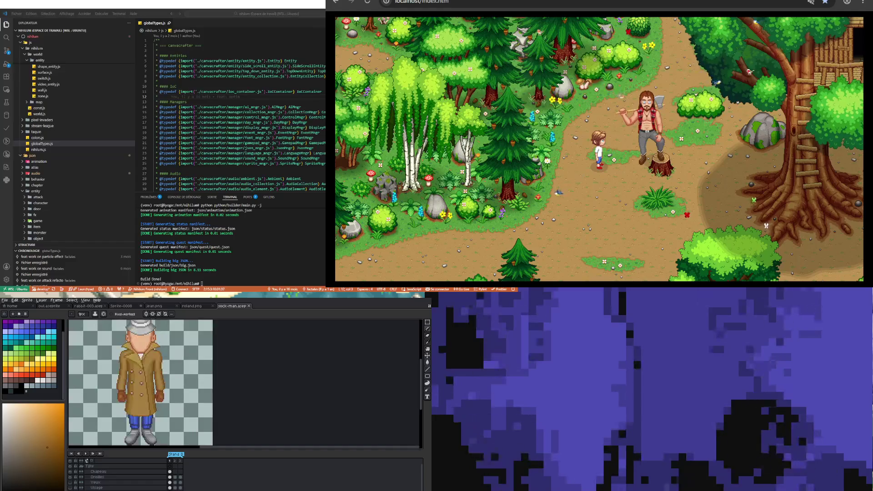
scroll(139, 396, "up", 2)
scroll(138, 396, "down", 2)
scroll(139, 409, "up", 1)
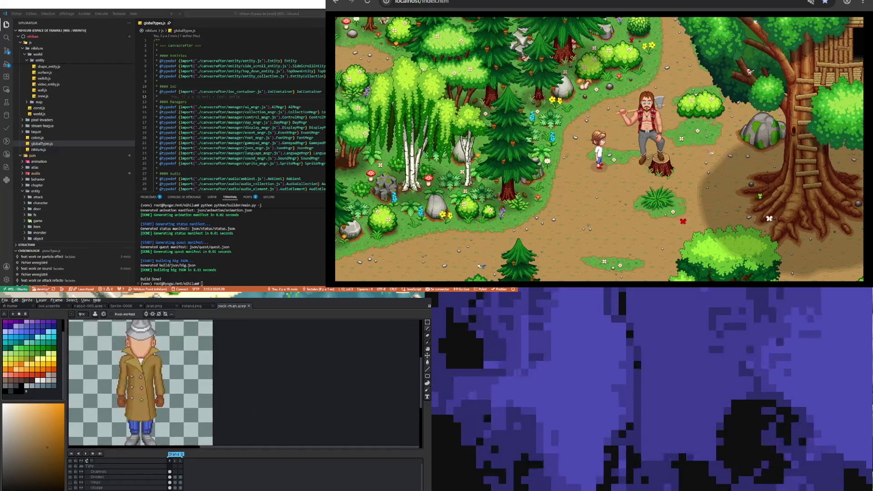
scroll(141, 396, "up", 2)
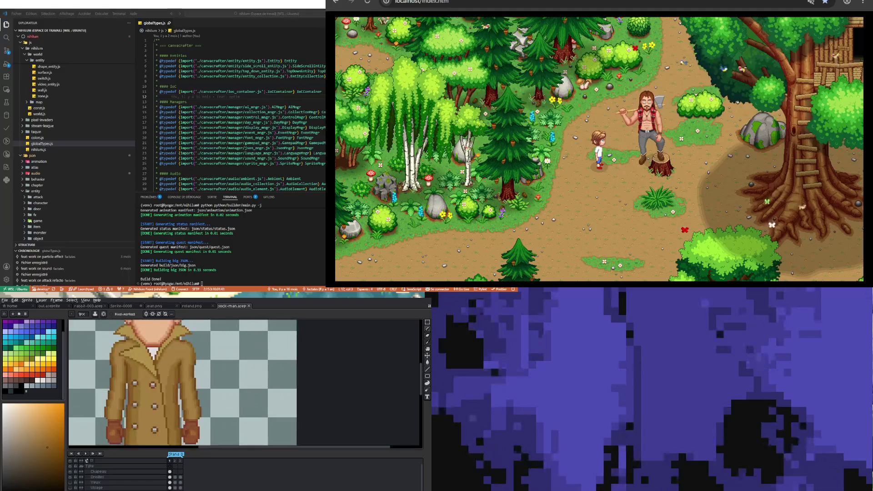
scroll(141, 395, "down", 2)
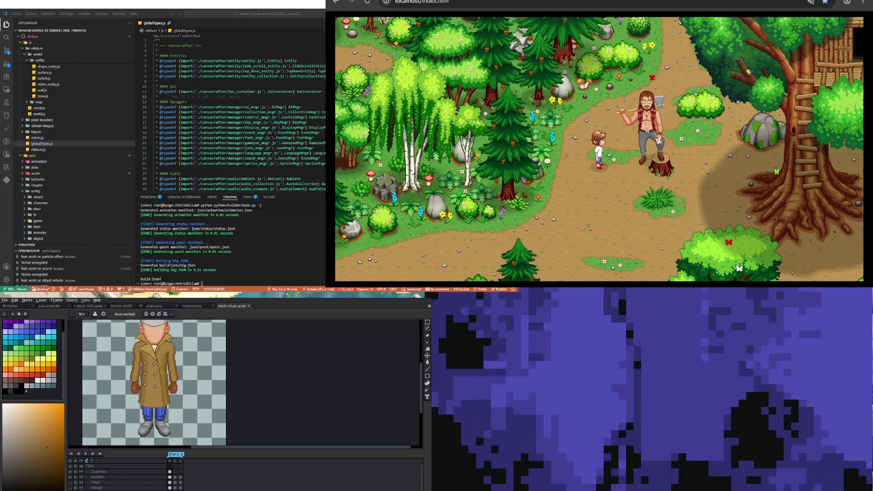
scroll(164, 382, "down", 1)
scroll(165, 383, "up", 2)
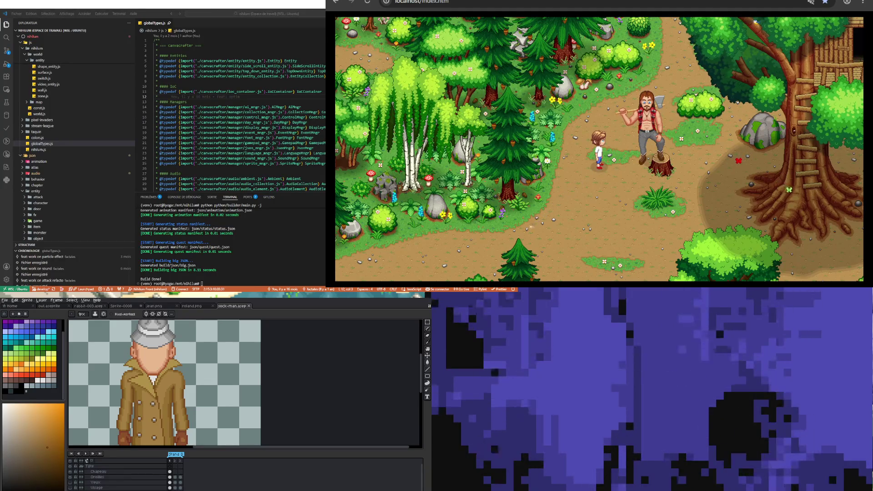
scroll(152, 382, "down", 1)
scroll(153, 382, "down", 1)
scroll(152, 382, "up", 1)
scroll(148, 426, "down", 1)
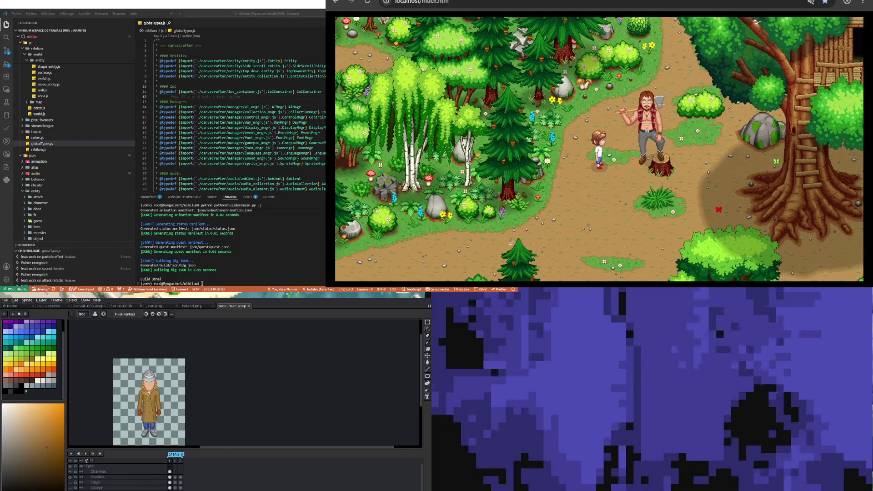
scroll(145, 402, "up", 1)
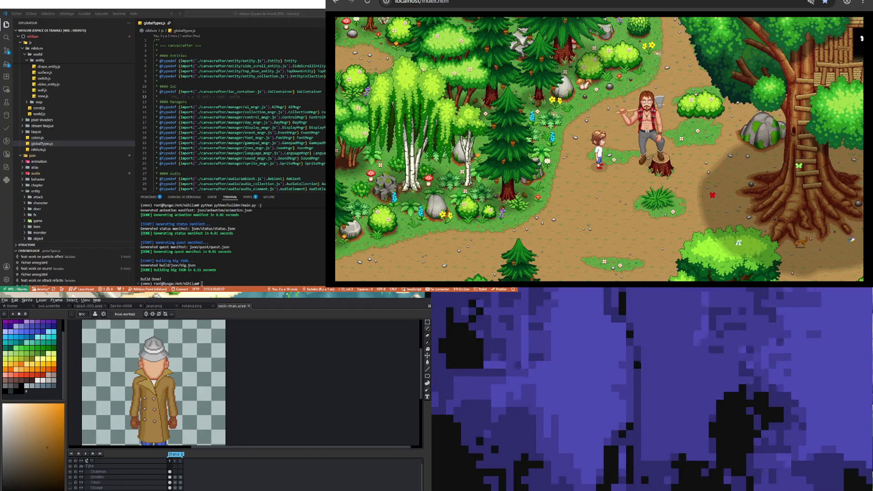
scroll(139, 354, "up", 2)
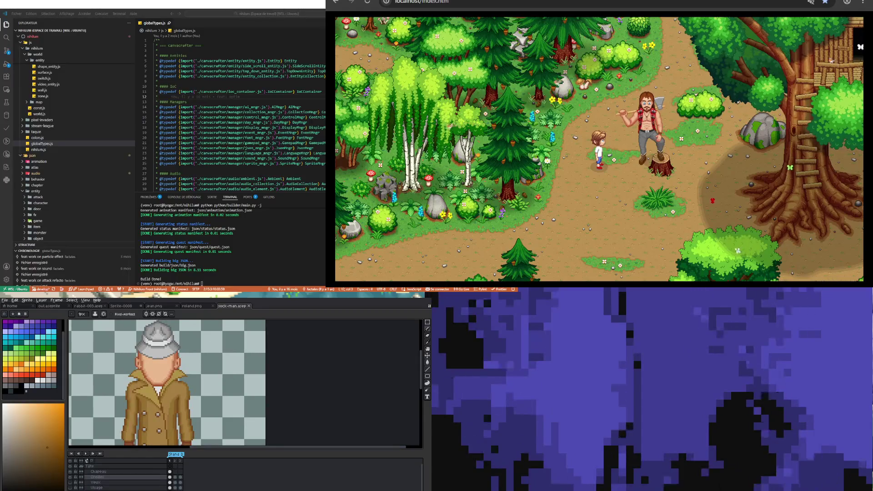
Insert a new layer above the Chapeau layer and rename it 'Masque'
left_click(156, 473)
right_click(156, 473)
mouse_move(182, 484)
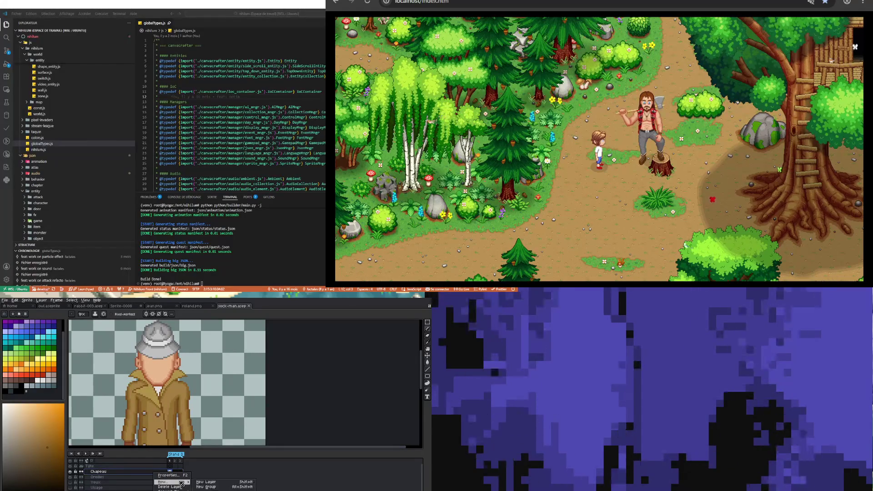
left_click(231, 482)
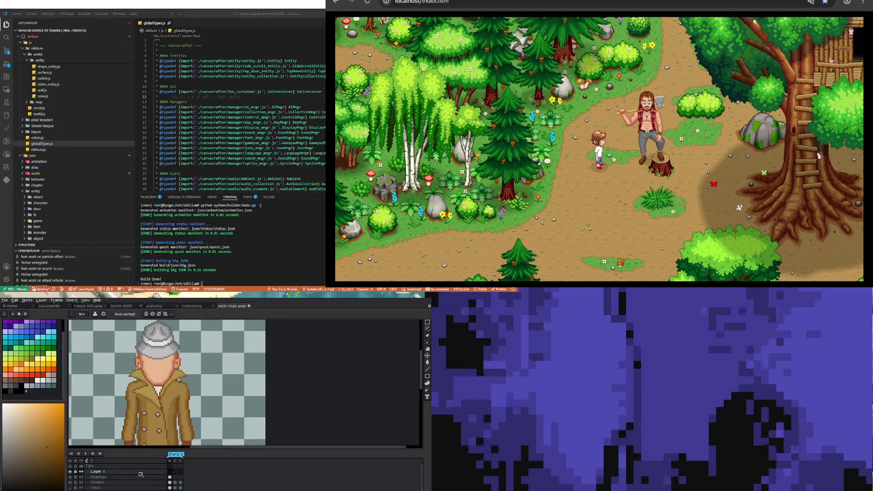
double_click(98, 472)
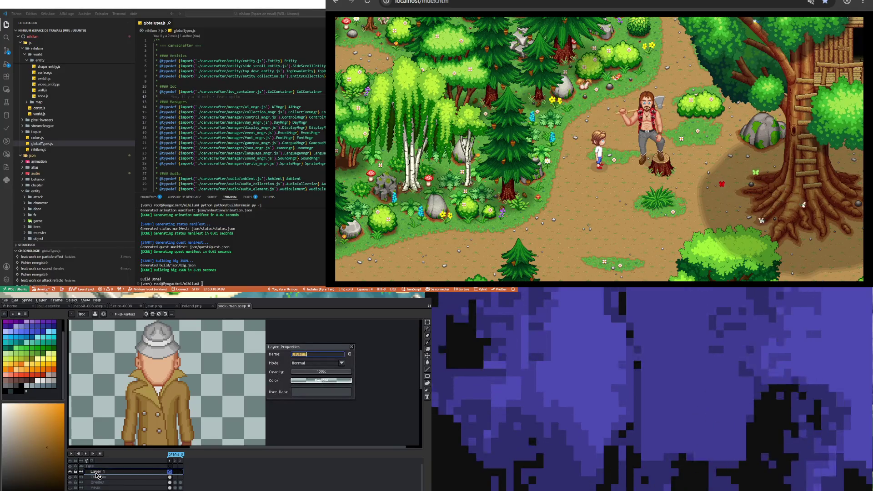
type("Masque")
key("Return")
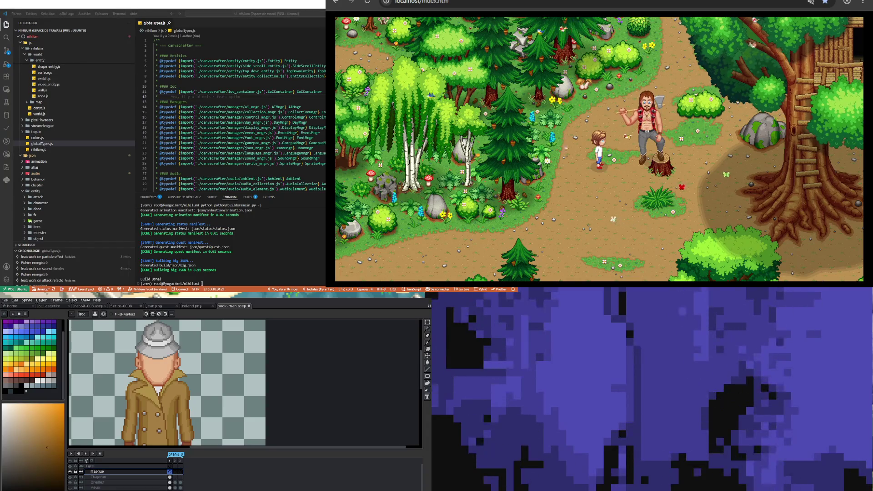
scroll(157, 350, "up", 1)
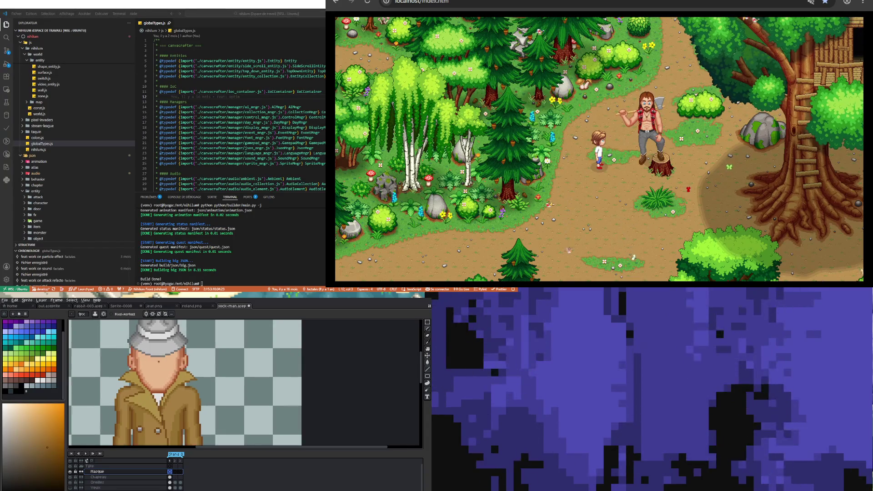
scroll(157, 350, "up", 1)
scroll(157, 350, "up", 1)
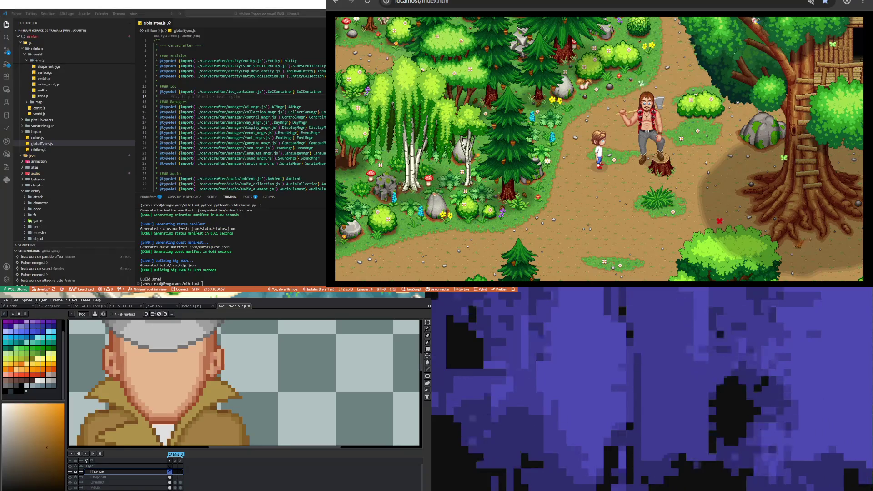
scroll(172, 439, "down", 2)
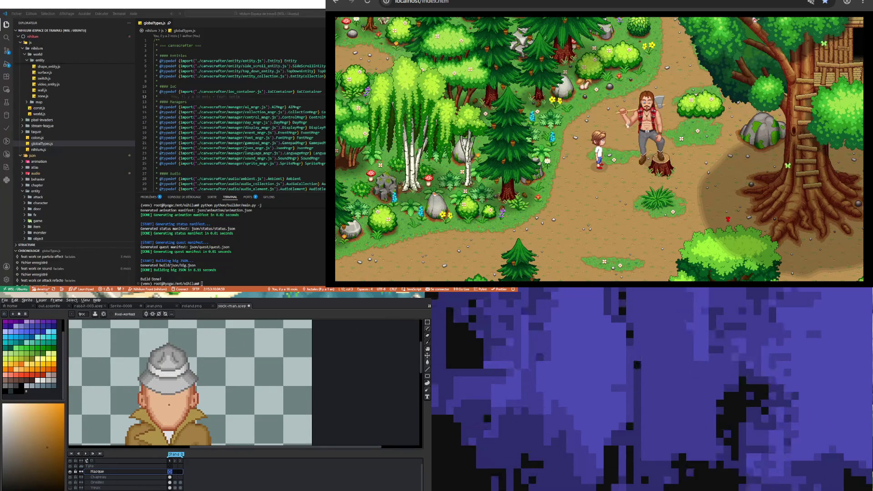
scroll(174, 407, "up", 2)
scroll(173, 408, "down", 2)
scroll(173, 407, "up", 2)
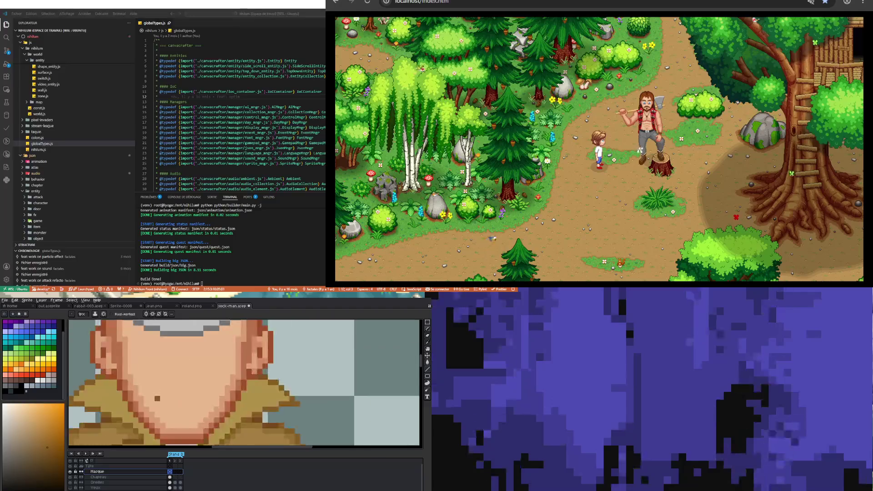
scroll(173, 407, "down", 1)
scroll(174, 407, "down", 1)
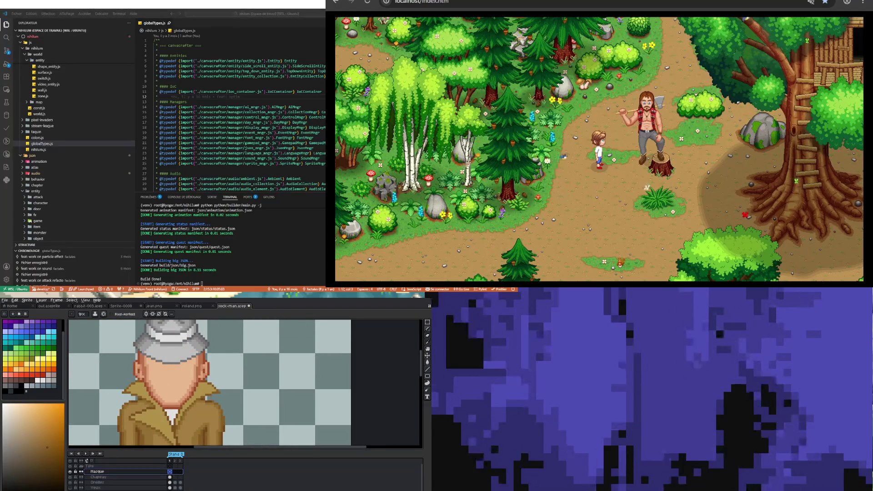
scroll(196, 391, "up", 1)
left_click(11, 376)
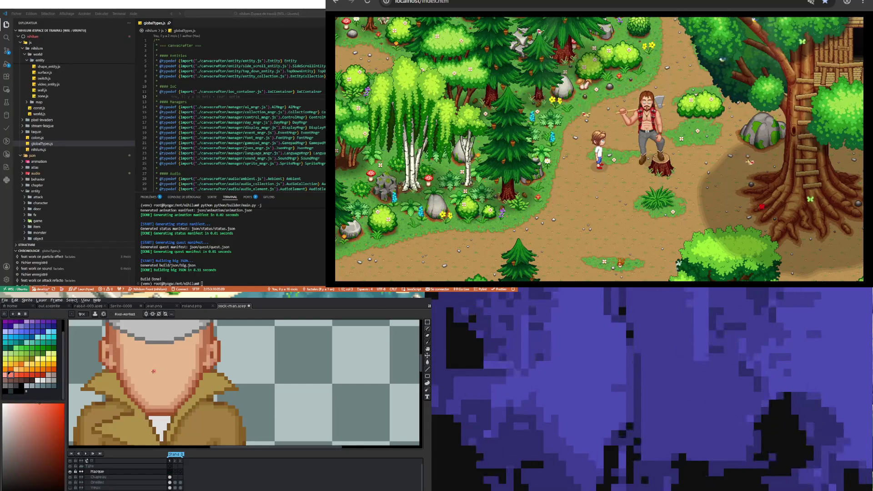
Outline an arched nose in red and fill it with pink
left_click_drag(153, 372, 154, 363)
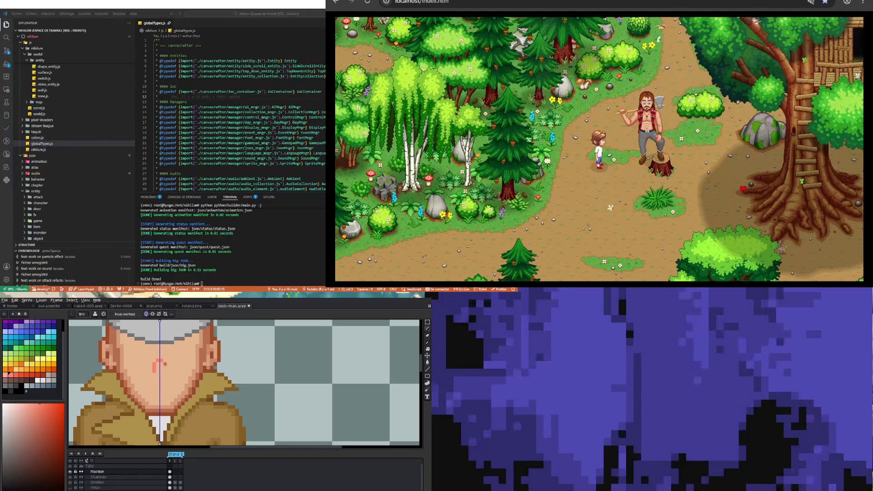
left_click_drag(161, 362, 166, 372)
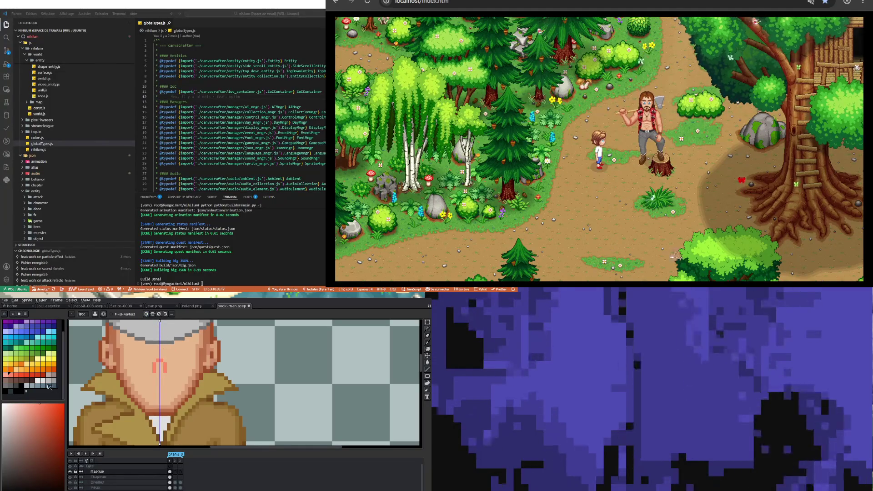
left_click(7, 375)
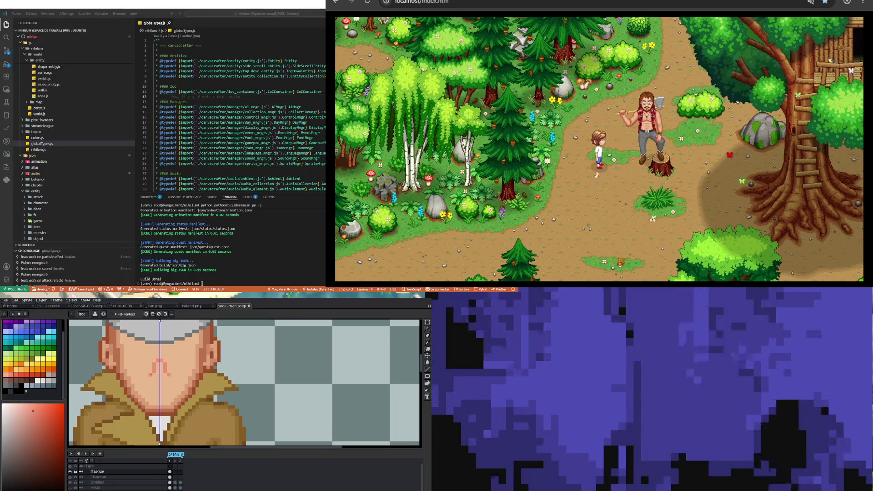
left_click(159, 375)
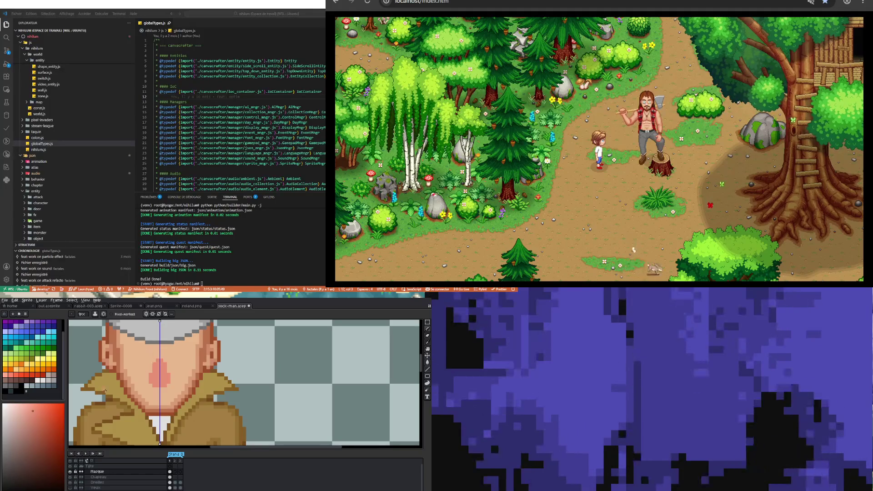
left_click(21, 386)
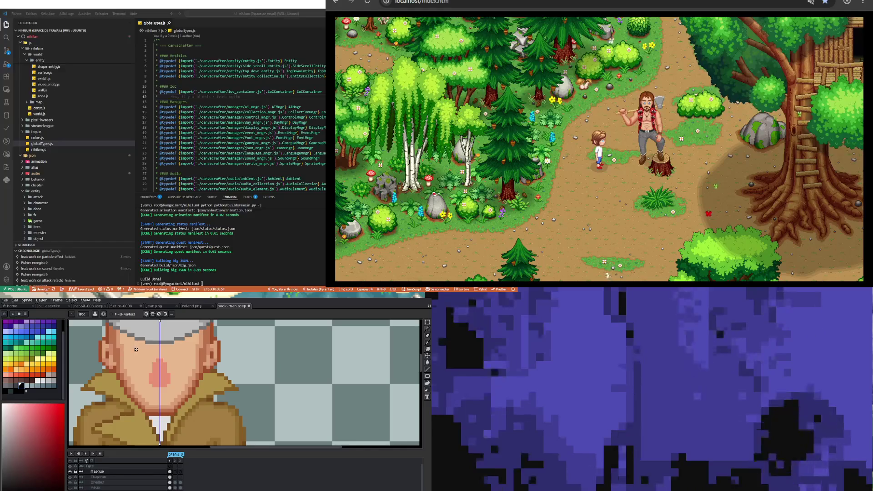
Draw the black top, side and bottom edges of both round lens frames symmetrically
left_click_drag(136, 349, 144, 350)
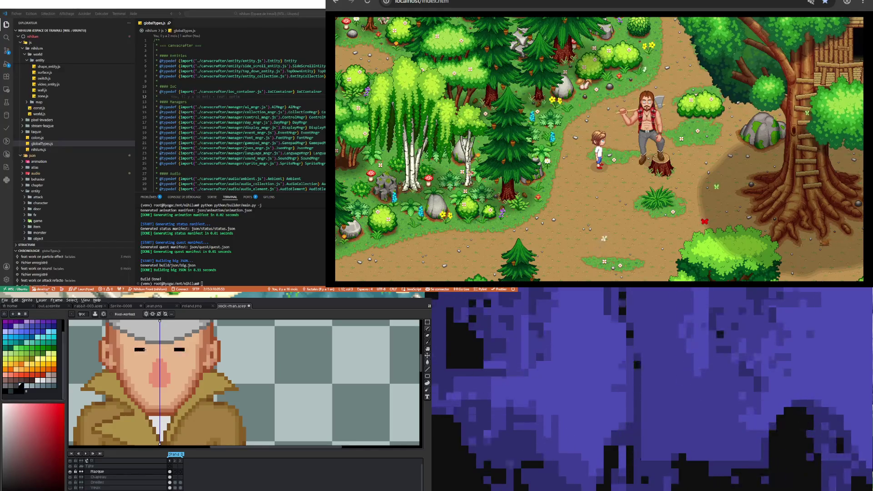
left_click(146, 353)
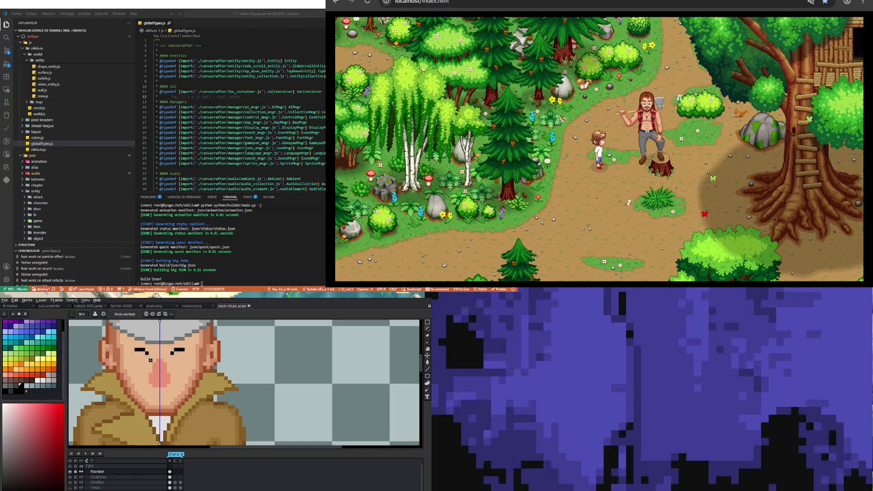
left_click_drag(149, 354, 150, 364)
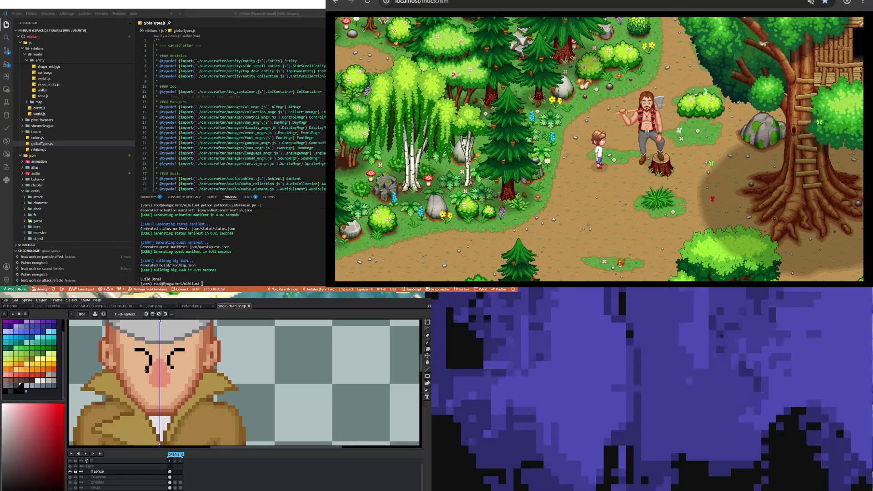
left_click_drag(136, 370, 143, 370)
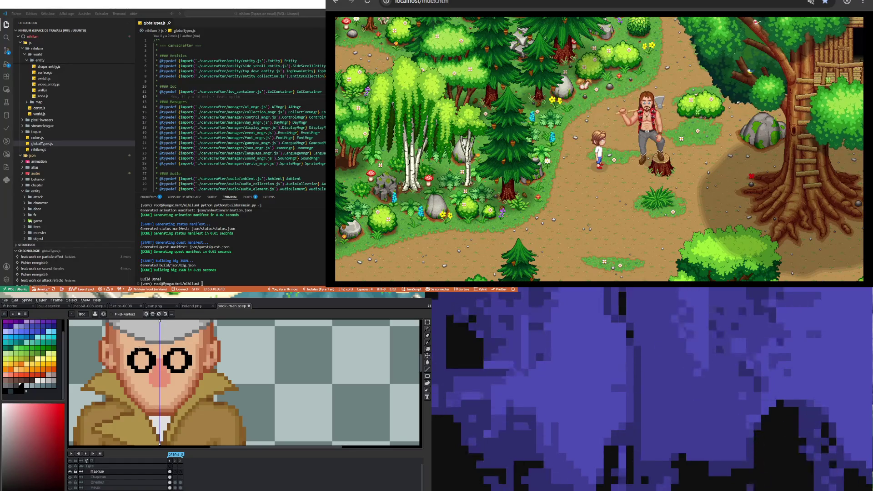
key("b")
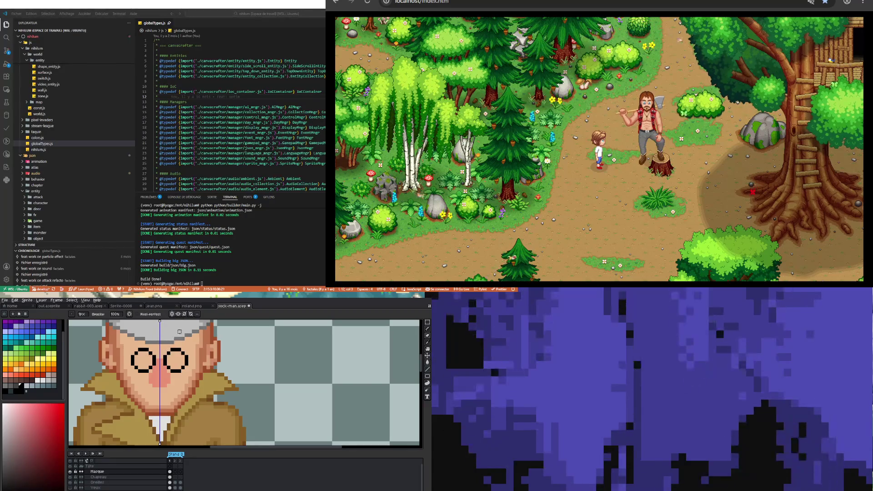
Fill the right and left lenses with white
key("e")
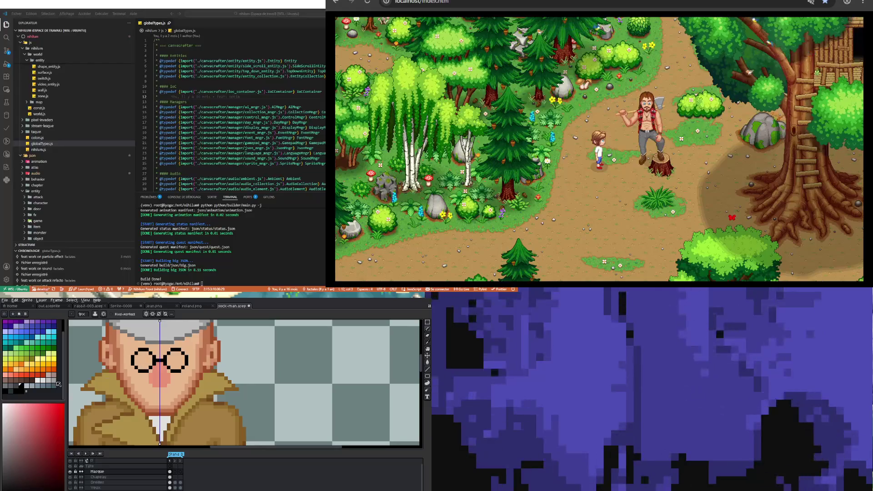
left_click(181, 360)
left_click(146, 360)
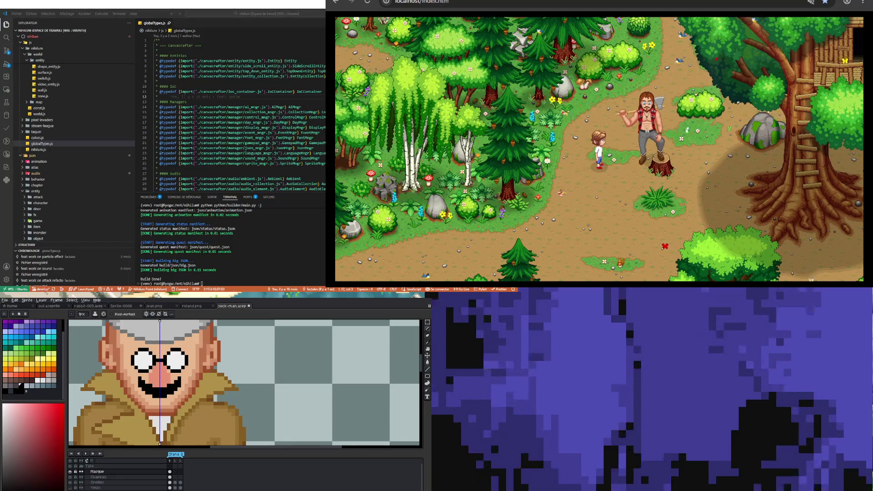
Paint a lighter pink highlight strip down the nose
scroll(148, 377, "down", 2)
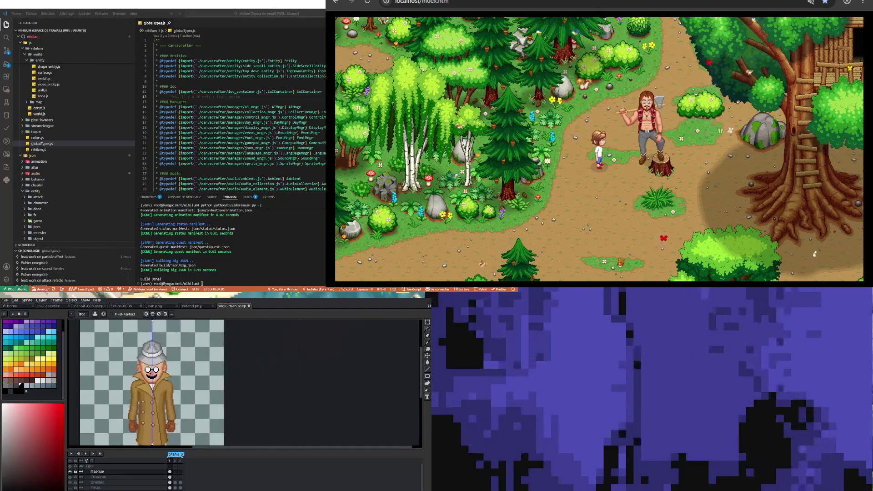
scroll(154, 360, "up", 1)
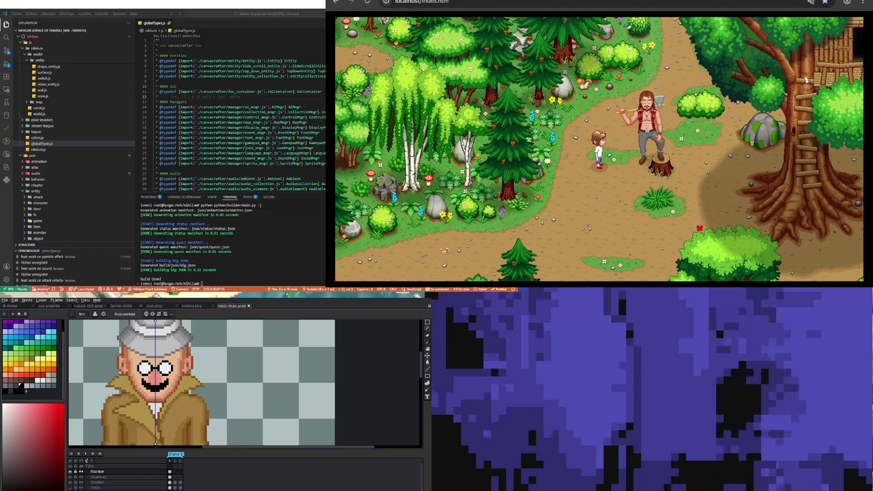
scroll(146, 374, "up", 1)
scroll(146, 373, "up", 1)
scroll(146, 373, "up", 1)
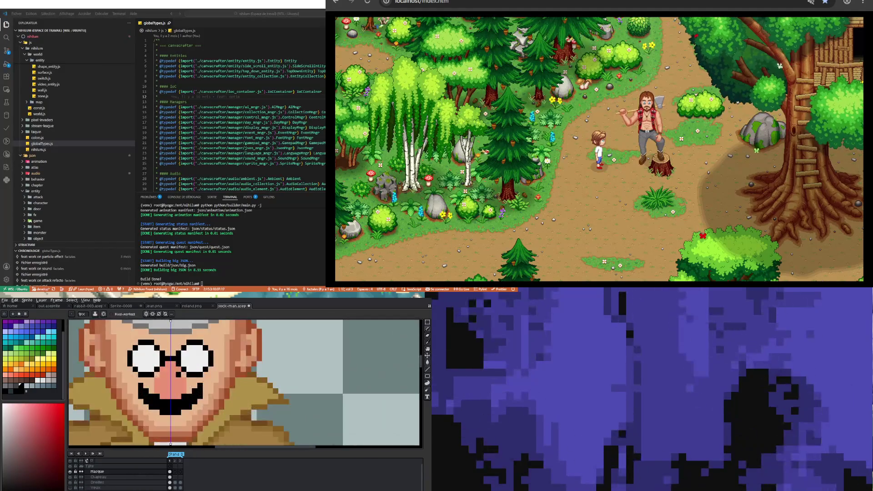
key("i")
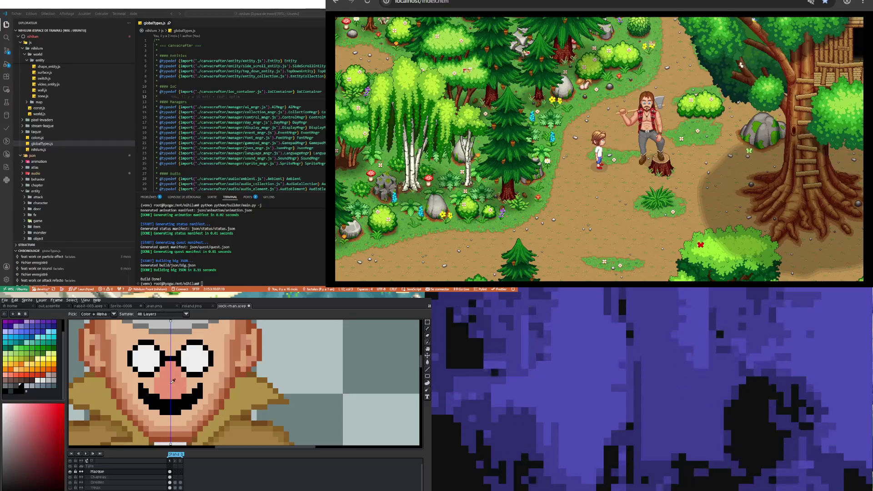
left_click(116, 410)
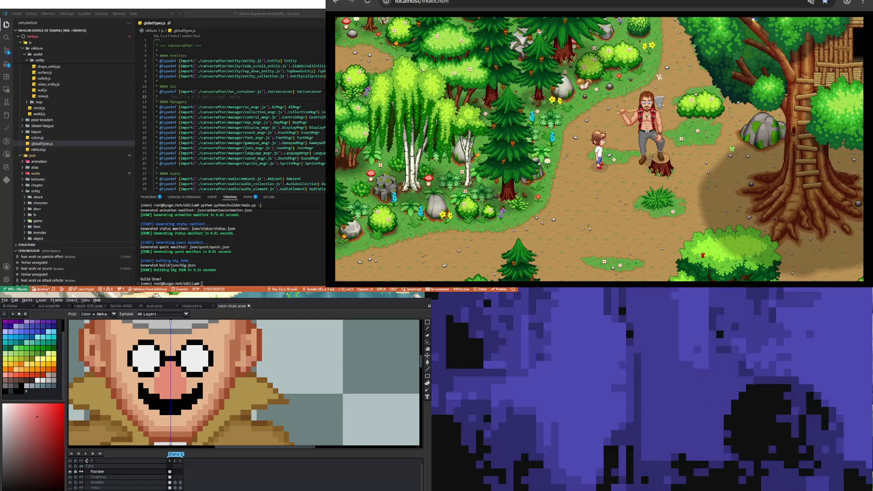
key("b")
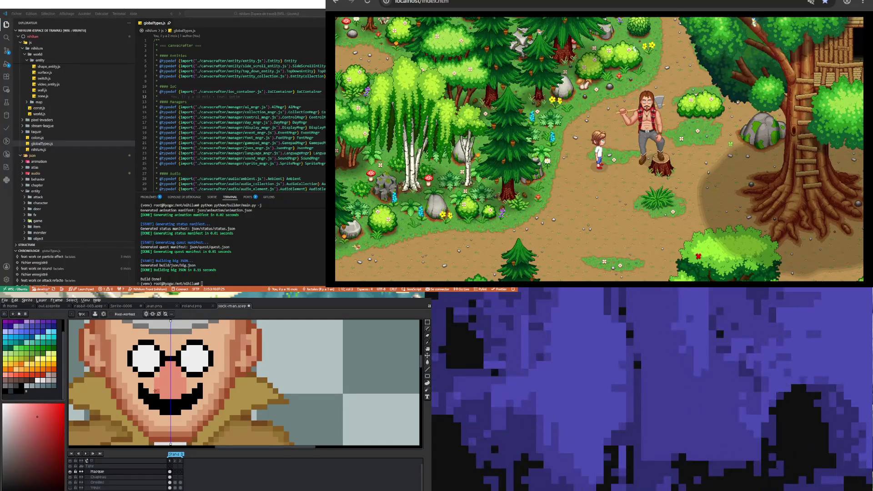
left_click_drag(172, 392, 169, 364)
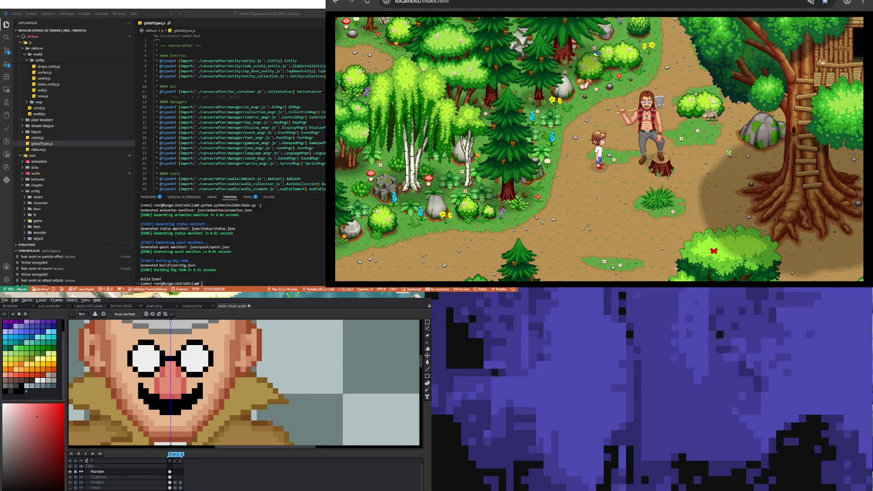
left_click(428, 343)
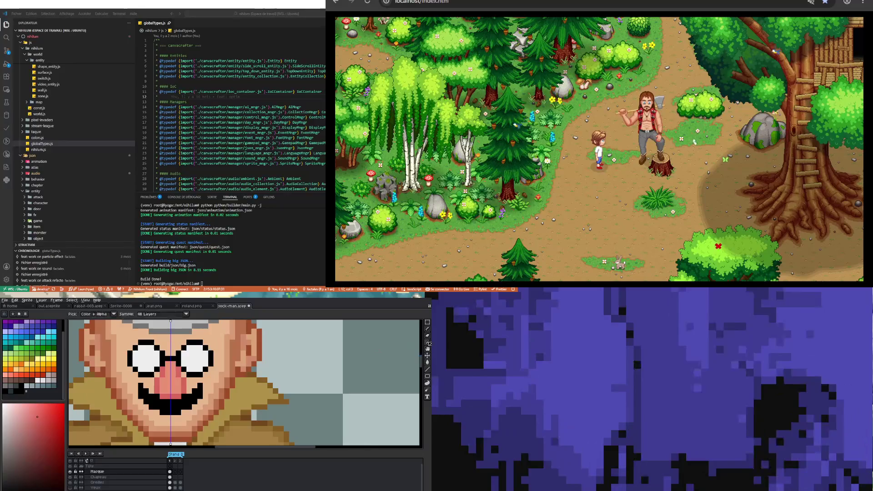
left_click(26, 404)
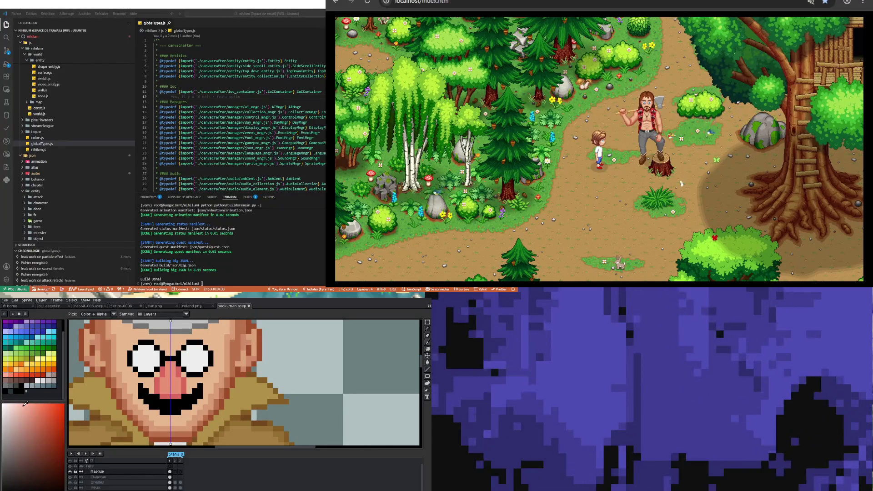
key("b")
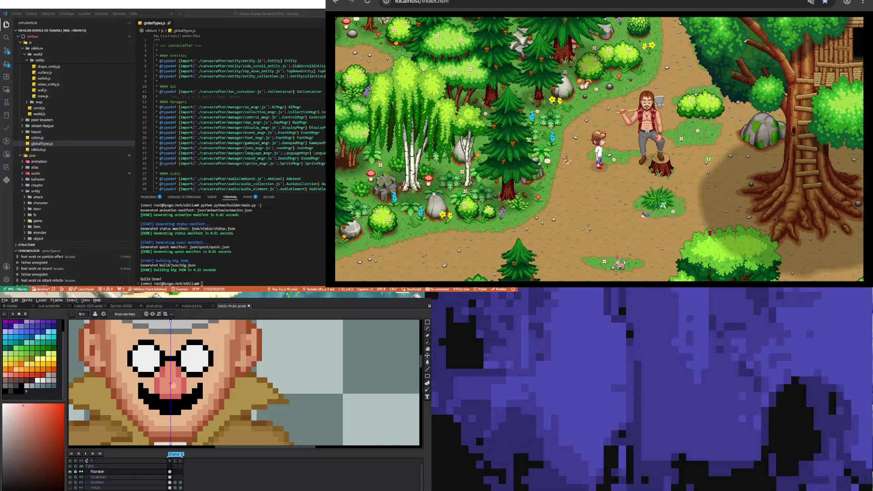
left_click(172, 385)
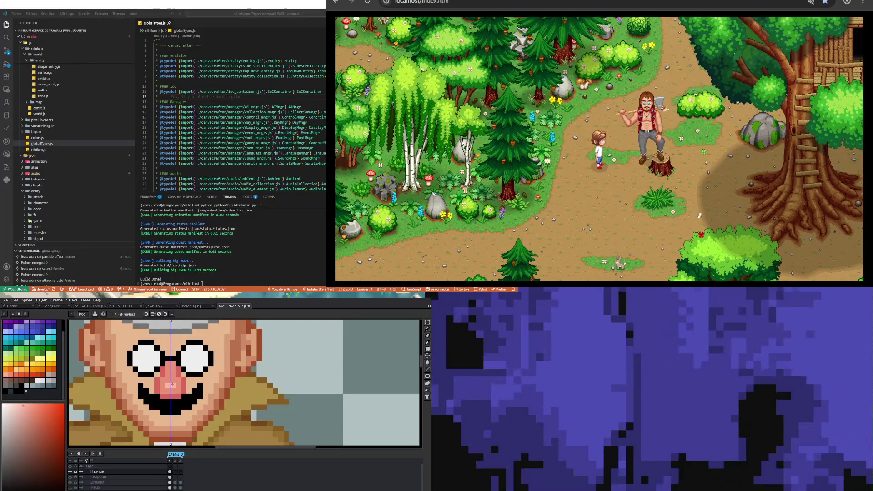
Redraw both lens outlines in blue instead of black
scroll(172, 386, "down", 1)
scroll(172, 386, "down", 2)
scroll(172, 386, "down", 1)
scroll(181, 400, "up", 1)
scroll(181, 400, "up", 2)
scroll(181, 401, "up", 1)
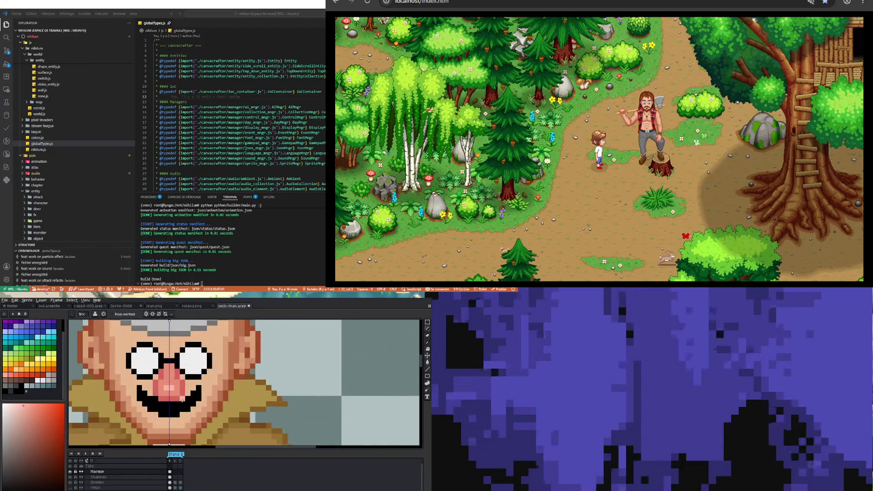
scroll(183, 401, "down", 1)
scroll(182, 401, "down", 1)
scroll(182, 400, "down", 1)
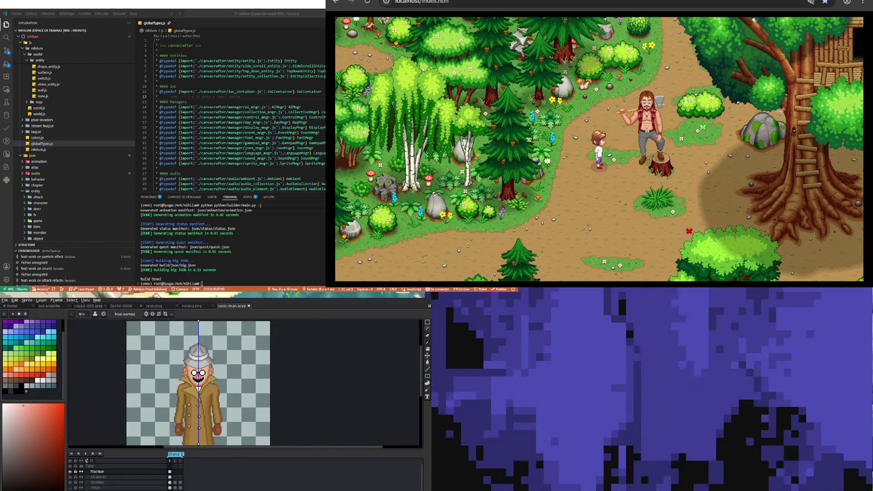
scroll(211, 379, "up", 1)
scroll(211, 379, "up", 1)
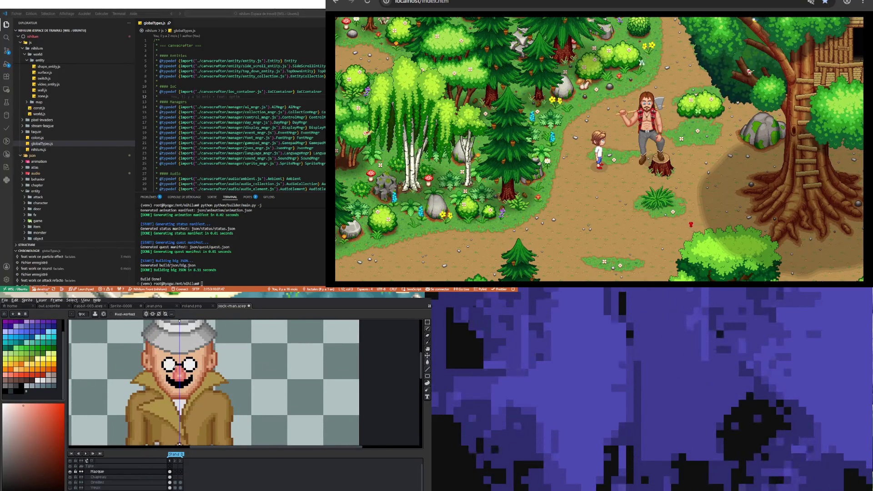
scroll(175, 367, "up", 2)
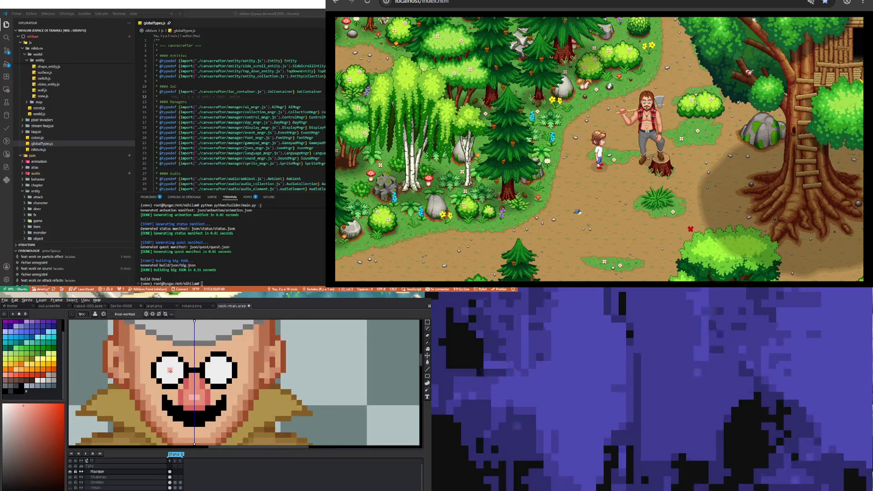
scroll(170, 371, "down", 2)
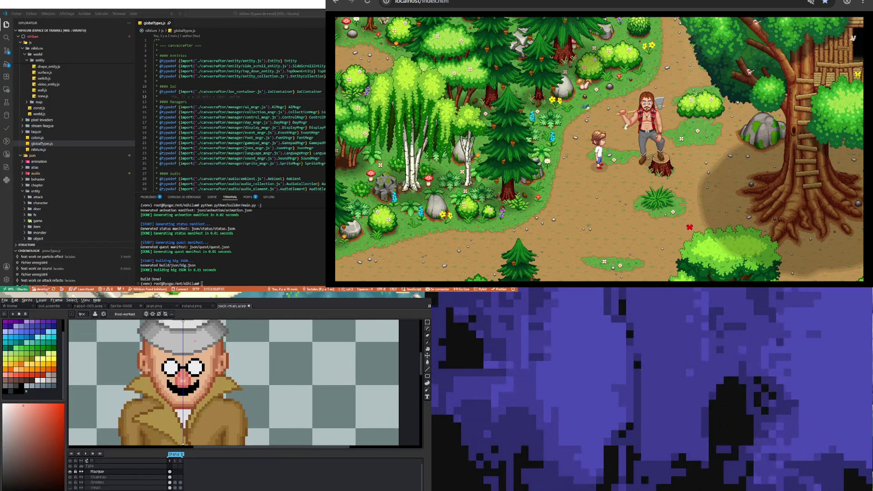
key("i")
scroll(178, 355, "up", 2)
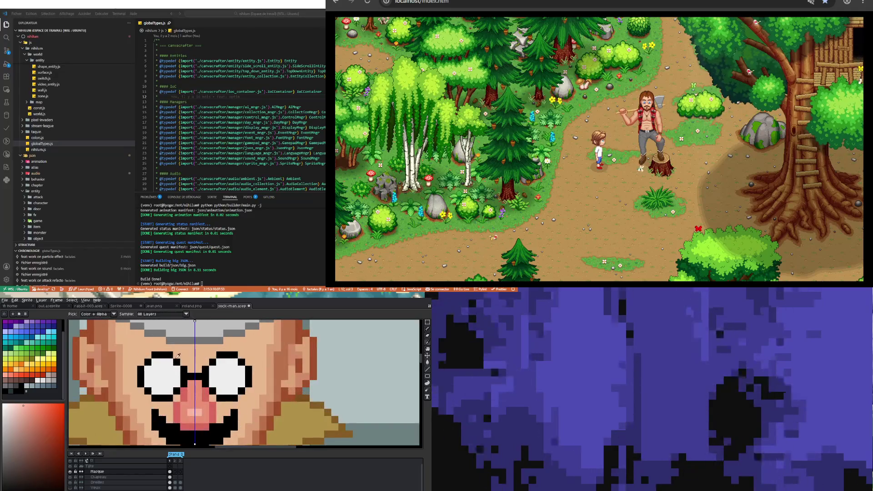
left_click(179, 358)
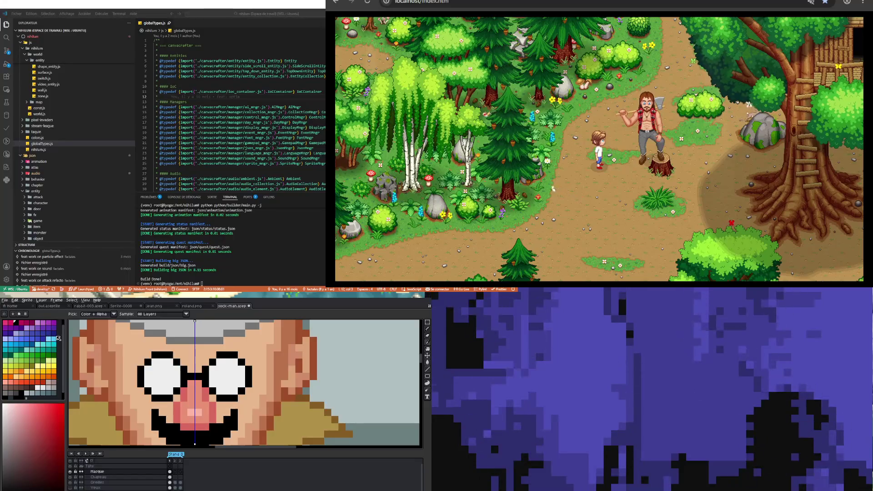
left_click(54, 334)
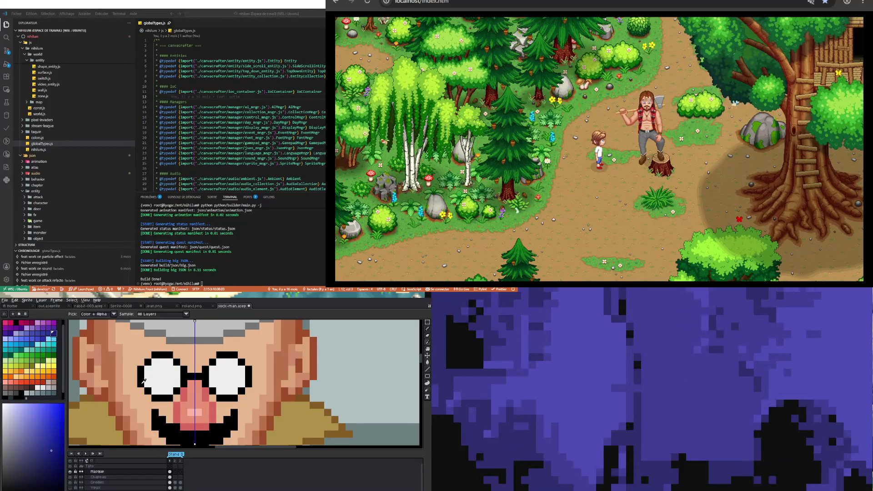
key("b")
mouse_move(144, 381)
left_mouse_down()
mouse_move(148, 361)
mouse_move(178, 363)
mouse_move(193, 377)
mouse_move(165, 397)
mouse_move(149, 392)
left_mouse_up()
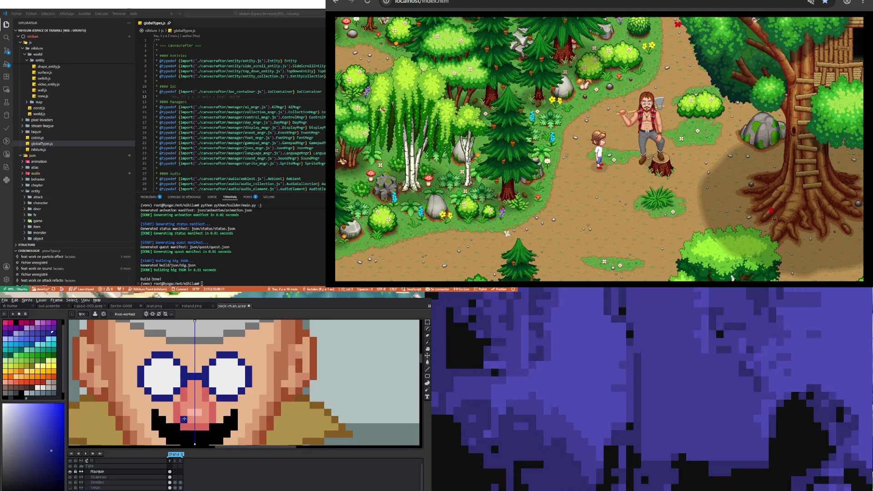
Extend the black outline above and beside the lenses and across their tops
key("i")
left_click(187, 435)
key("b")
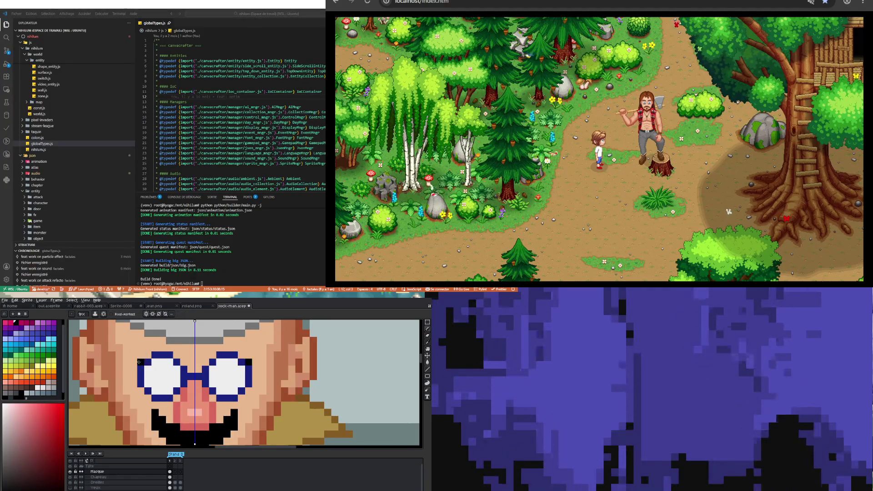
left_click_drag(139, 362, 177, 356)
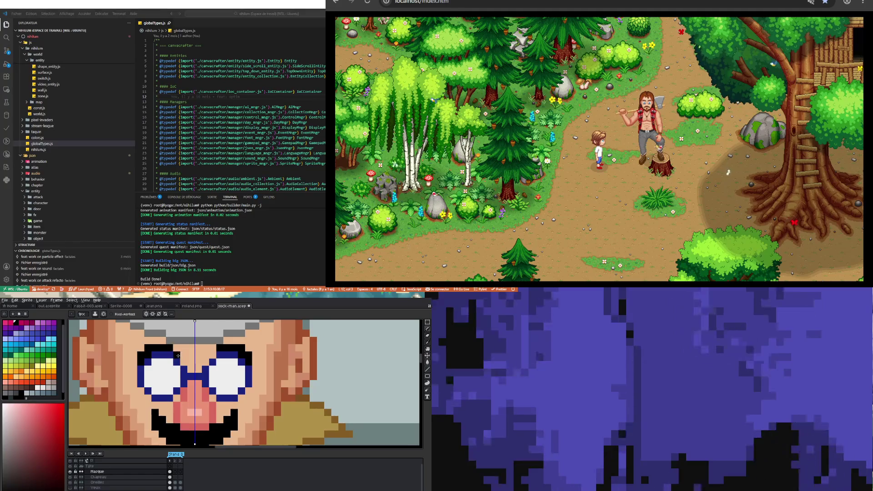
left_click(177, 349)
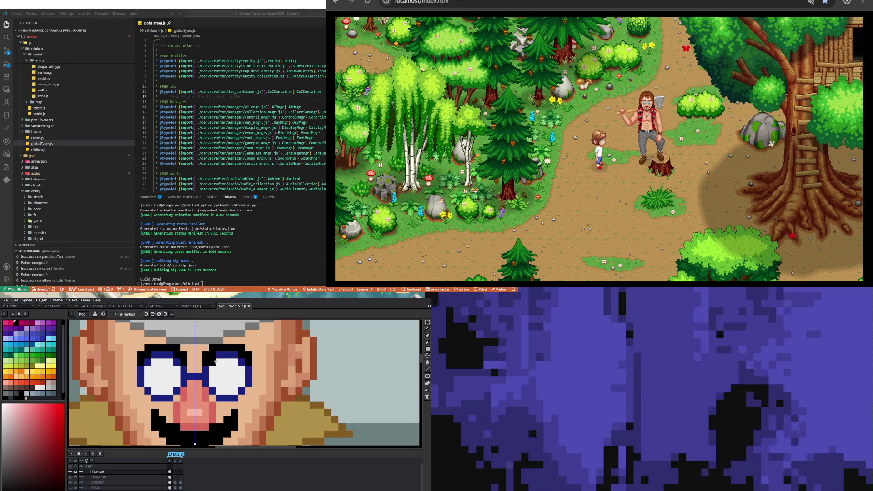
Sample the nose's salmon skin tone, adjust its shade slightly, and return to the Pencil
scroll(216, 361, "down", 2)
scroll(200, 366, "down", 2)
scroll(187, 370, "up", 1)
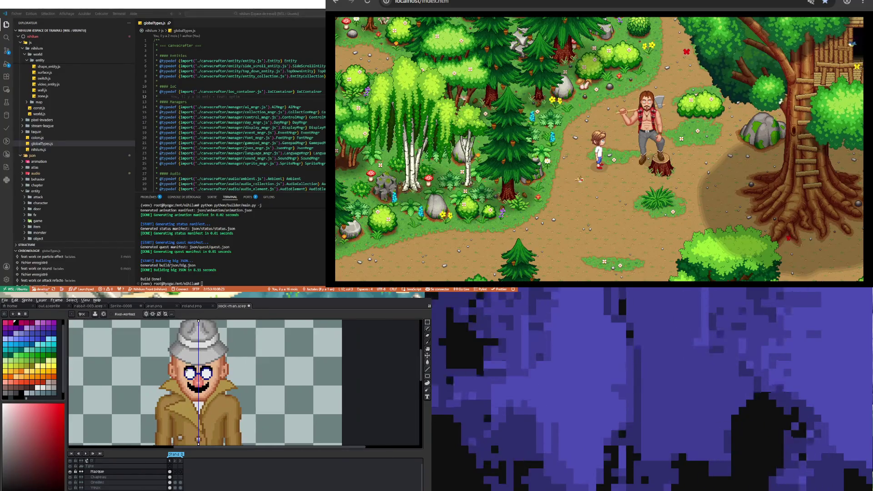
scroll(187, 369, "up", 1)
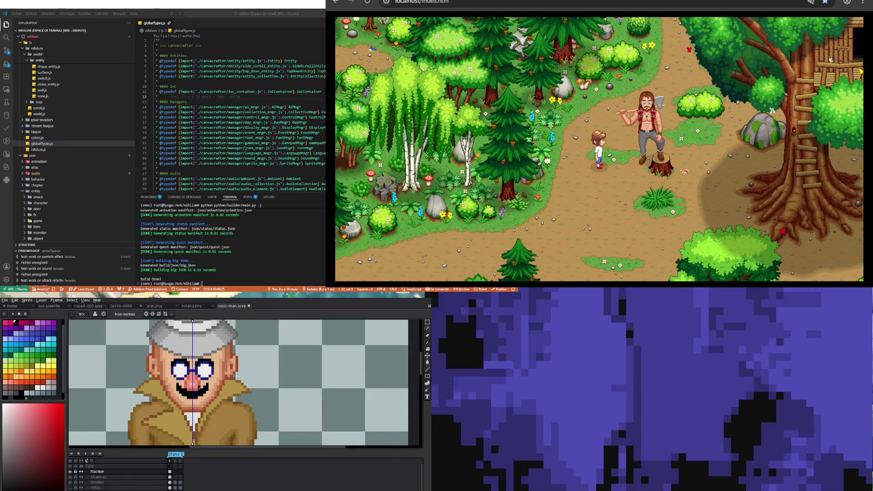
scroll(186, 369, "up", 1)
scroll(187, 368, "up", 1)
key("i")
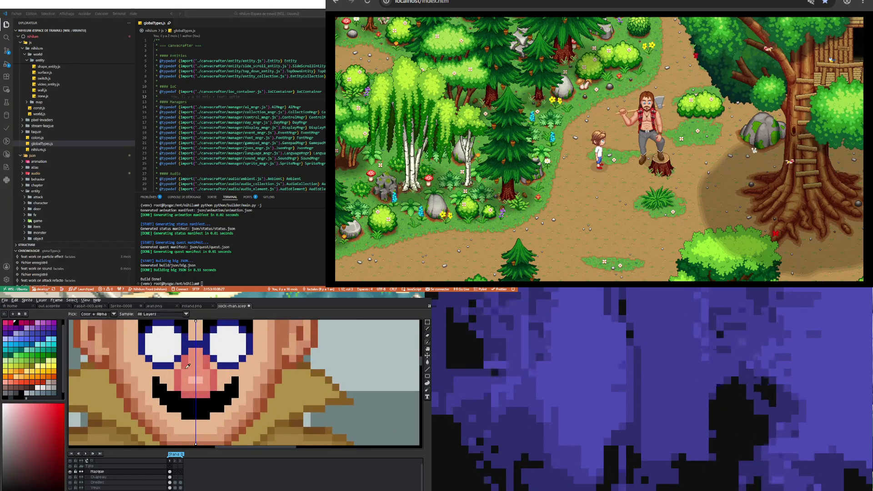
left_click(187, 366, "alt")
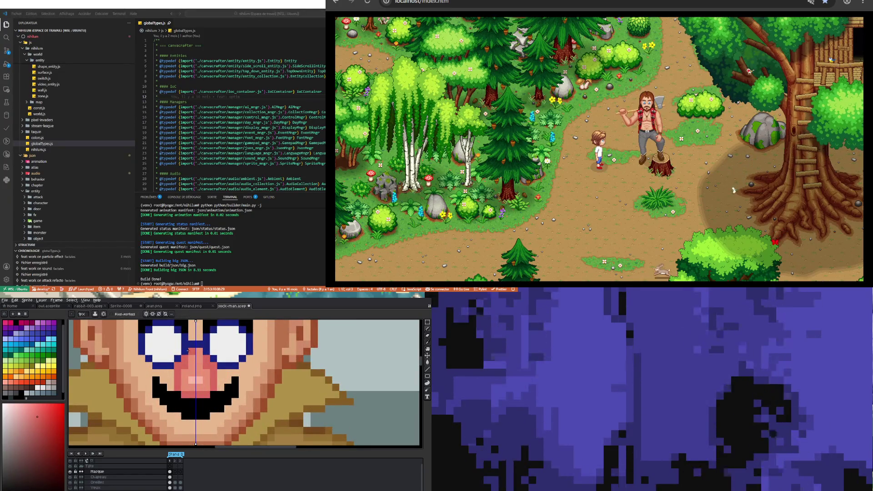
scroll(201, 380, "down", 2)
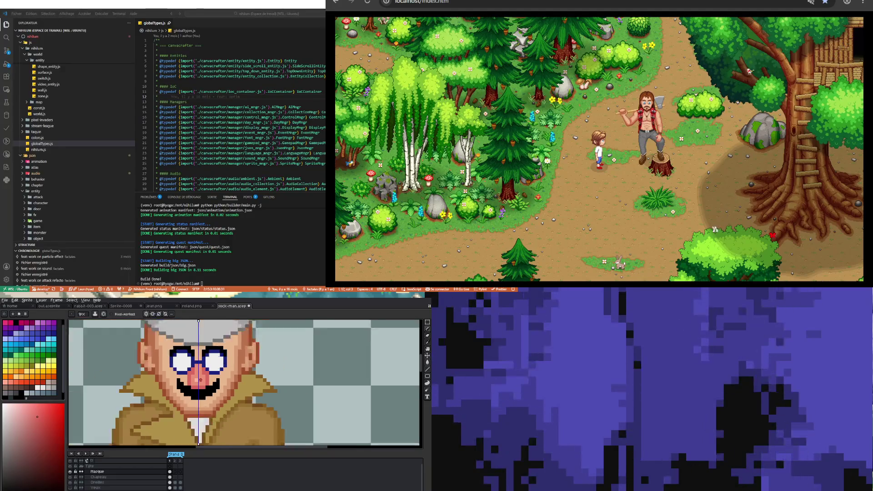
scroll(200, 380, "up", 1)
scroll(201, 380, "up", 1)
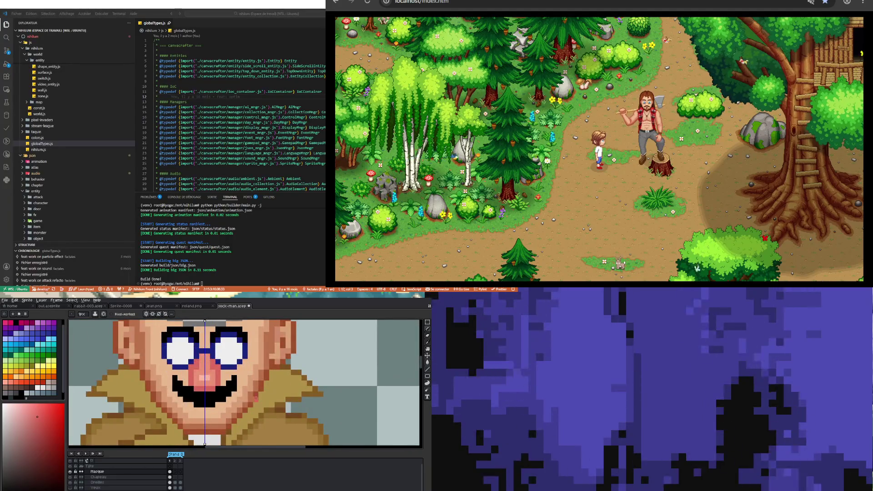
key("alt")
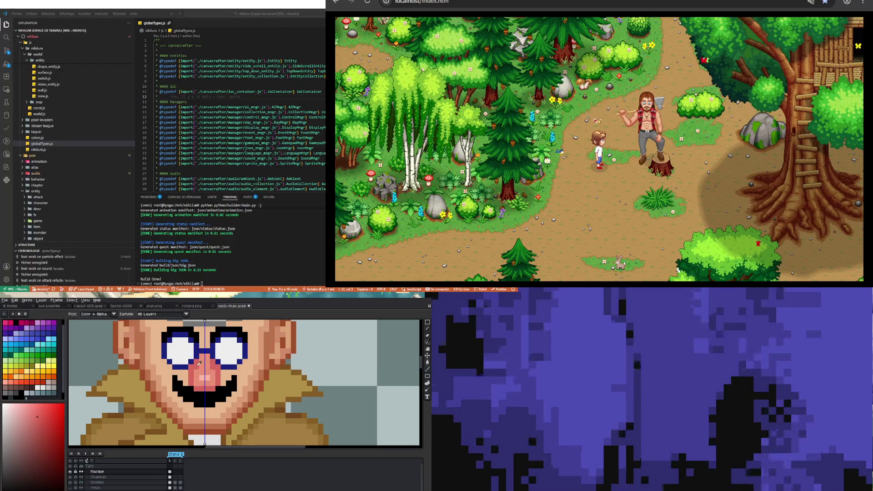
left_click(198, 363)
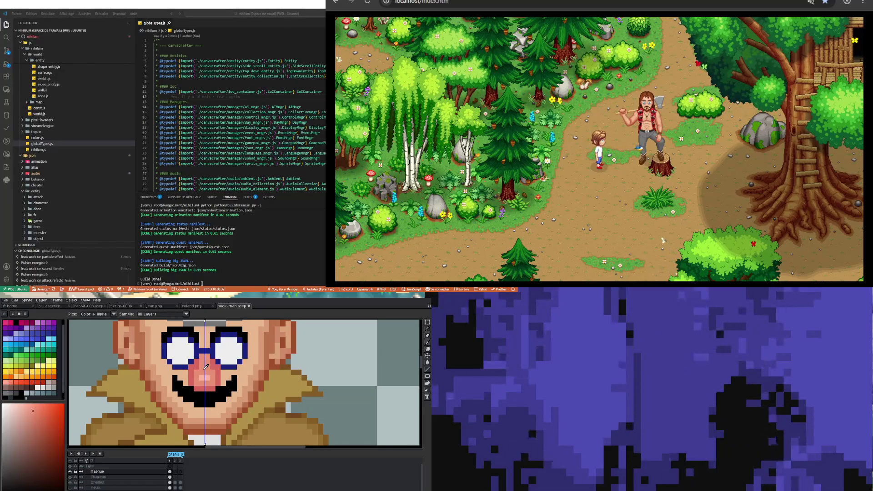
left_click(35, 414)
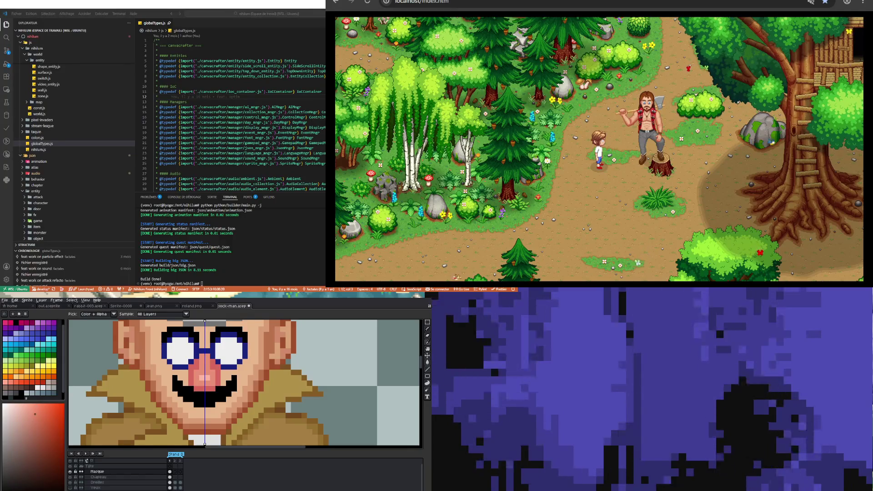
key("b")
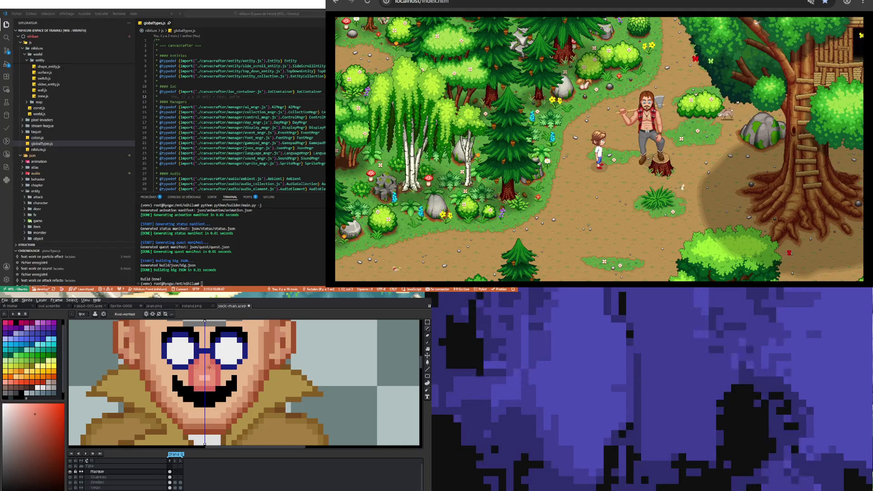
scroll(213, 371, "down", 2)
scroll(248, 406, "down", 1)
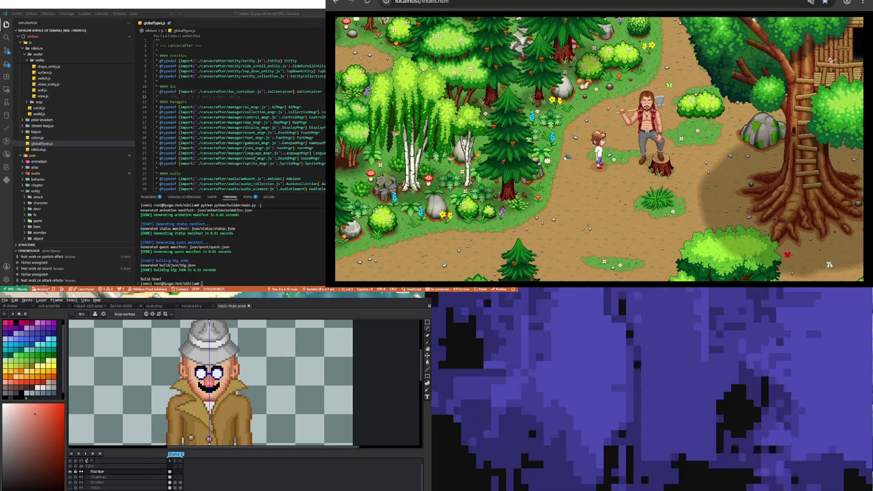
scroll(212, 367, "down", 1)
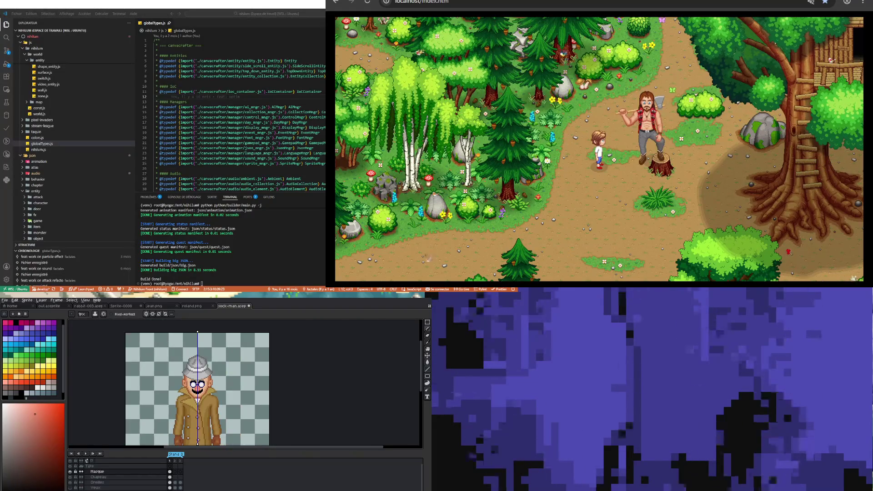
Paint both lenses cyan with the Pencil
scroll(211, 367, "up", 2)
scroll(211, 366, "up", 2)
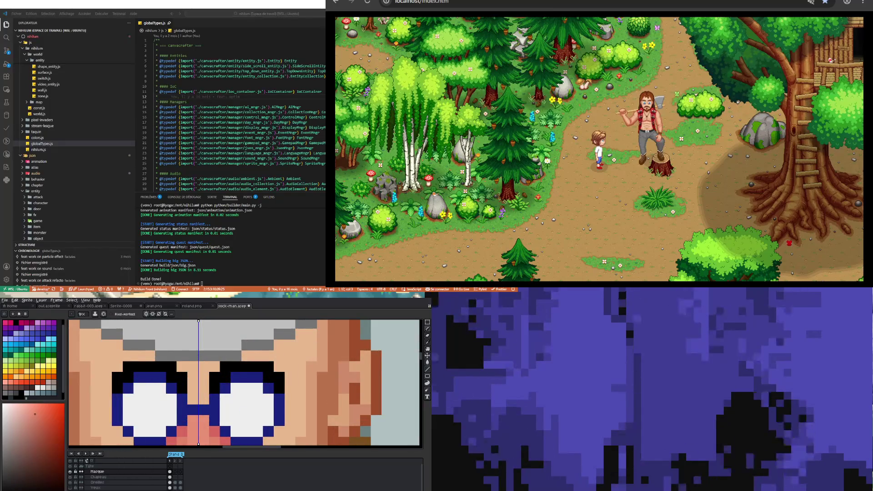
left_click(38, 340)
left_click(38, 344)
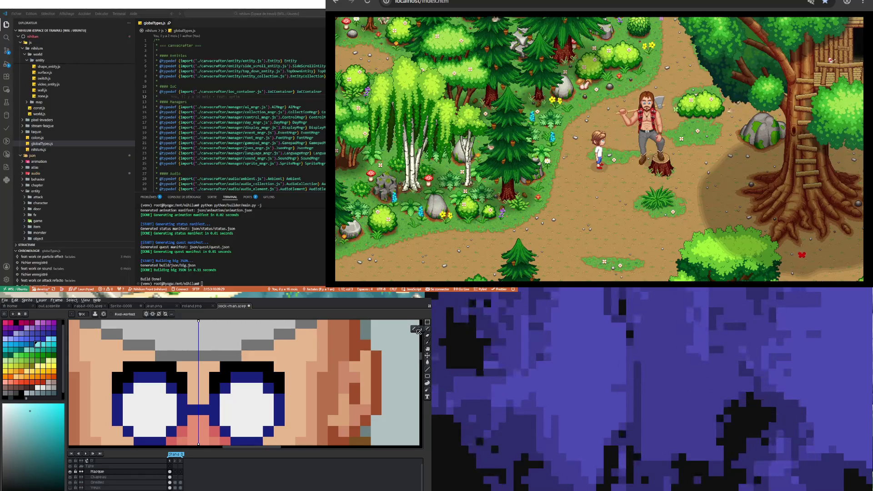
mouse_move(139, 388)
left_mouse_down()
mouse_move(159, 417)
mouse_move(145, 429)
mouse_move(154, 400)
mouse_move(126, 398)
mouse_move(172, 423)
left_mouse_up()
Keep the bridge pixel between the lenses in the frames' dark blue
scroll(172, 416, "down", 5)
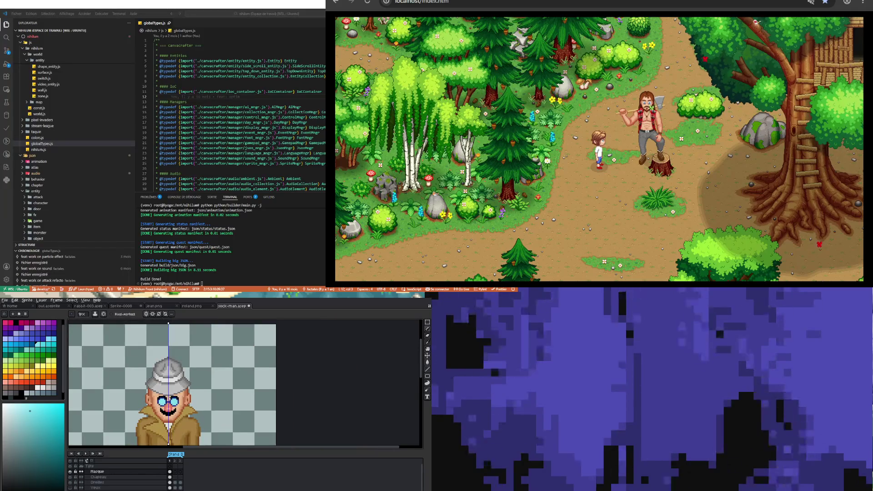
scroll(166, 399, "down", 1)
scroll(166, 399, "up", 2)
scroll(165, 399, "up", 2)
scroll(165, 398, "up", 2)
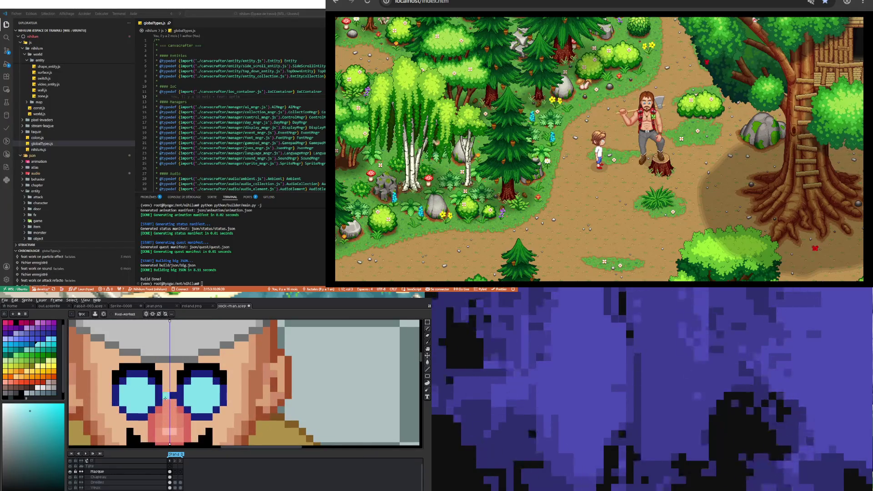
left_click(165, 398)
key("i")
left_click(165, 389)
key("b")
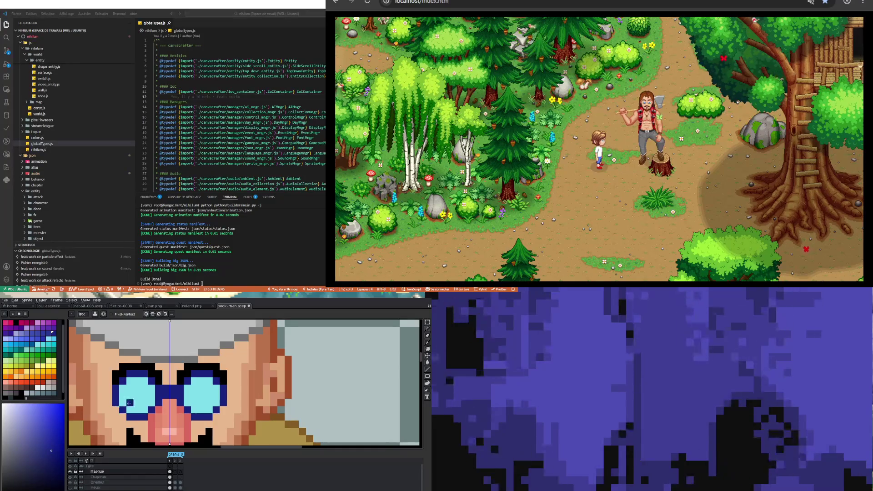
Add light cyan highlights to both lenses
scroll(129, 403, "down", 2)
scroll(128, 403, "down", 1)
scroll(128, 403, "down", 1)
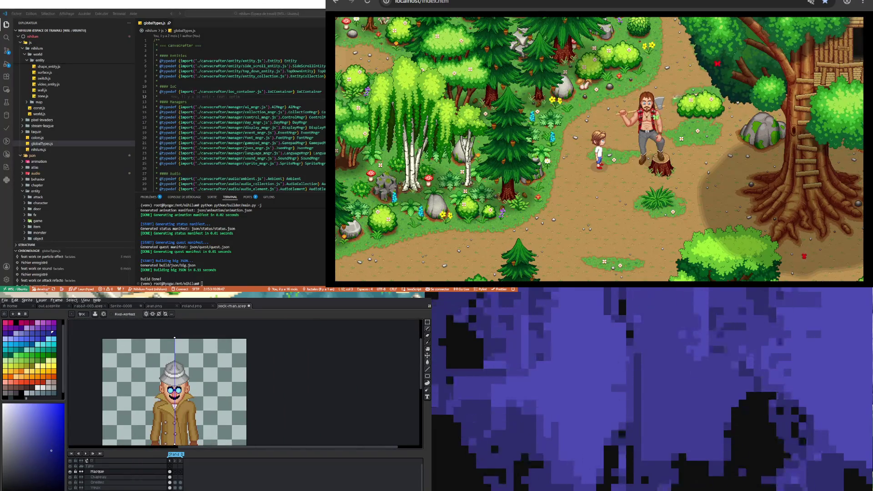
scroll(183, 381, "up", 2)
scroll(184, 380, "up", 1)
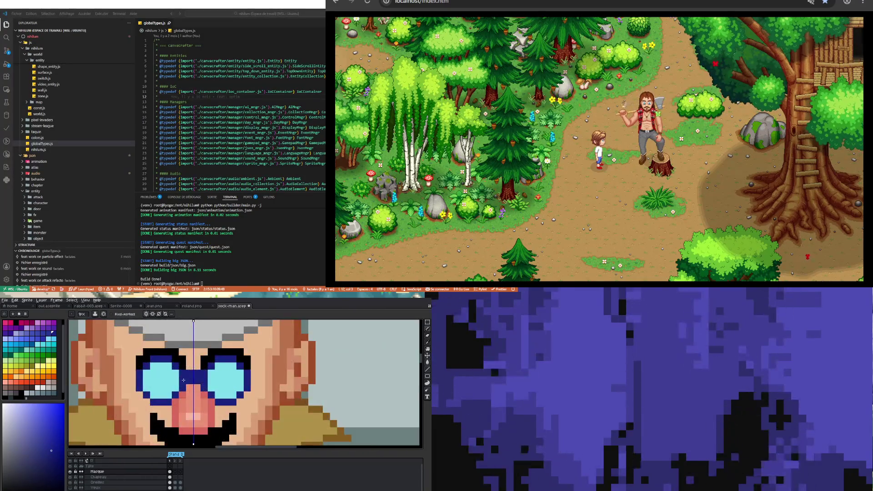
left_click(40, 388)
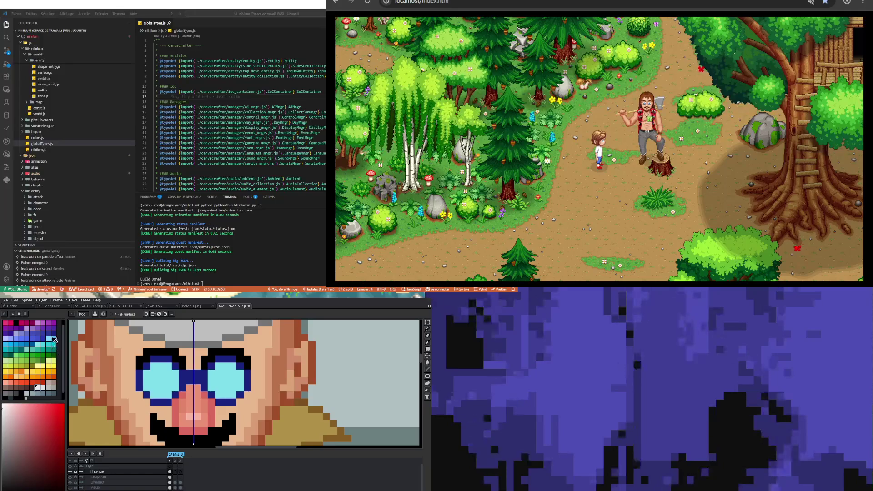
left_click(54, 339)
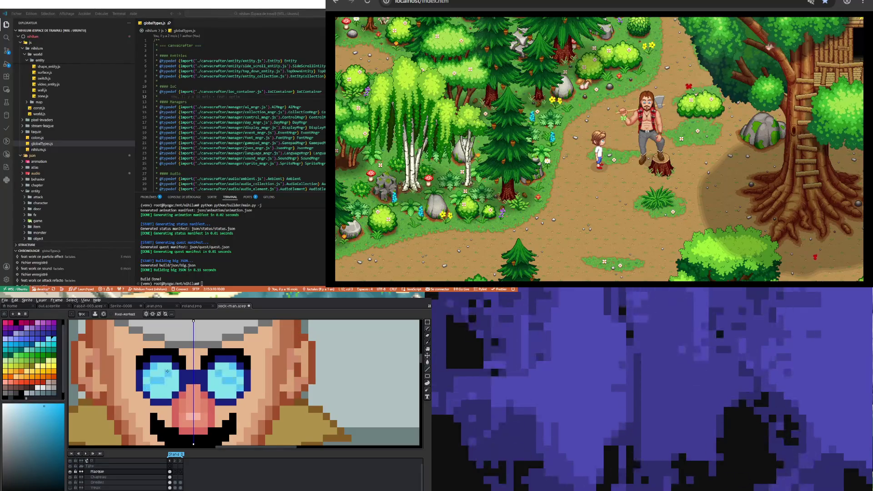
left_click(167, 371)
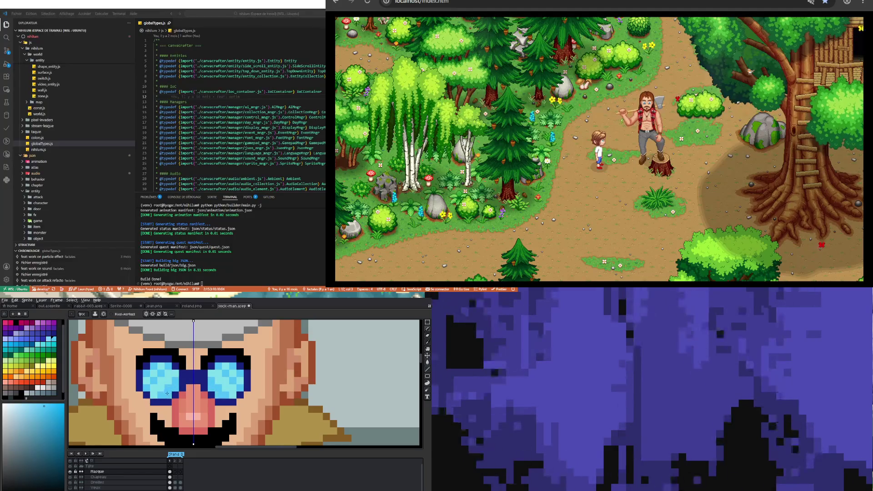
scroll(167, 379, "down", 3)
Sample the light cyan from the lens and add highlights on the right lens
scroll(194, 396, "up", 1)
scroll(194, 396, "up", 1)
scroll(194, 396, "up", 1)
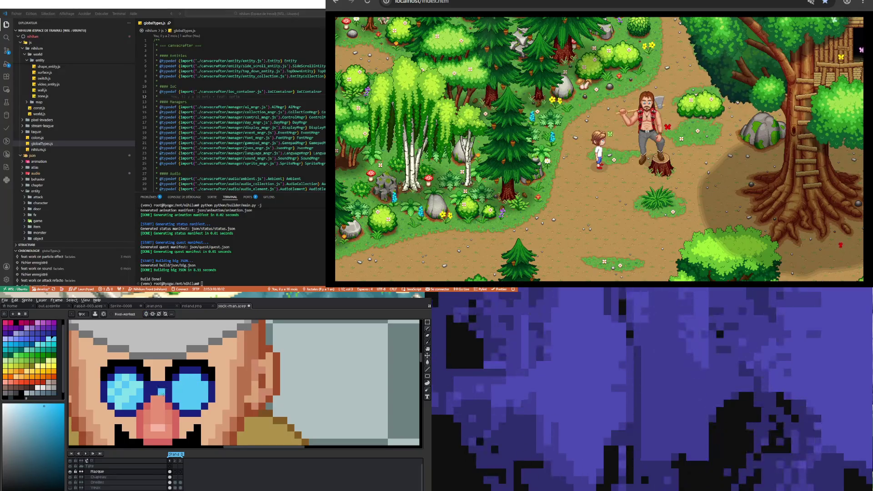
key("i")
left_click(126, 375)
key("b")
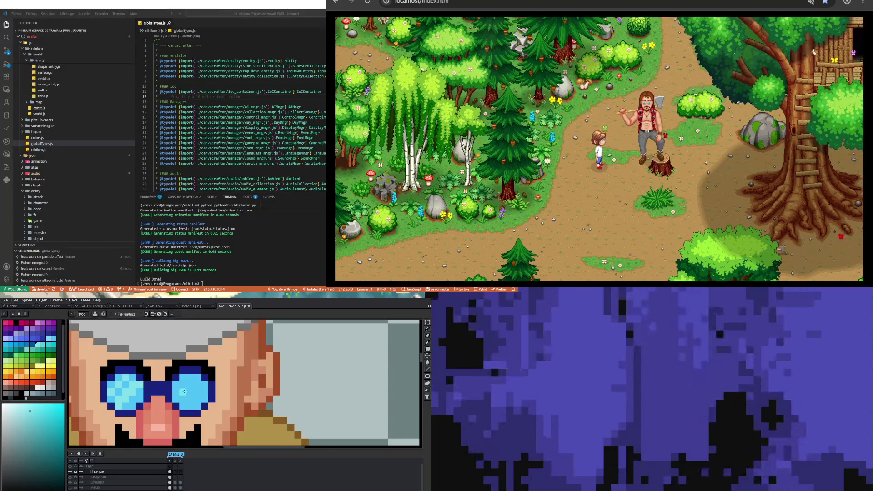
left_click_drag(182, 384, 192, 374)
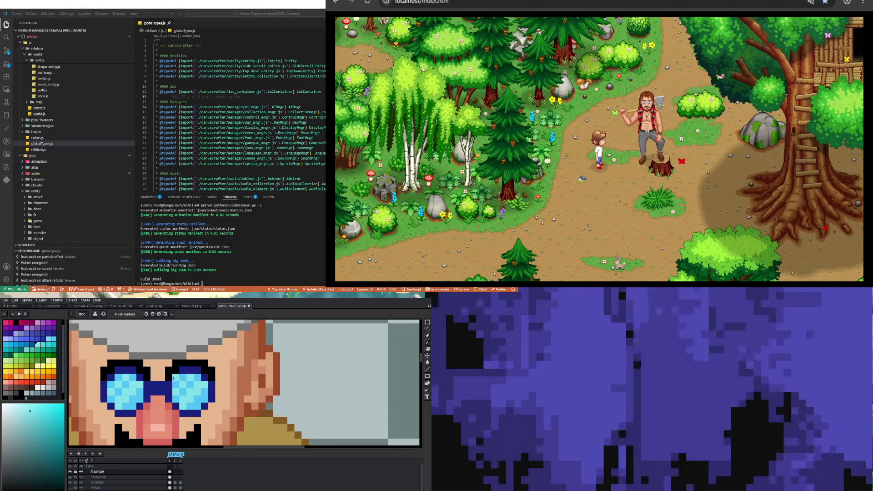
Paint green across the top and upper-left of the left lens
scroll(149, 409, "down", 4)
scroll(148, 408, "up", 4)
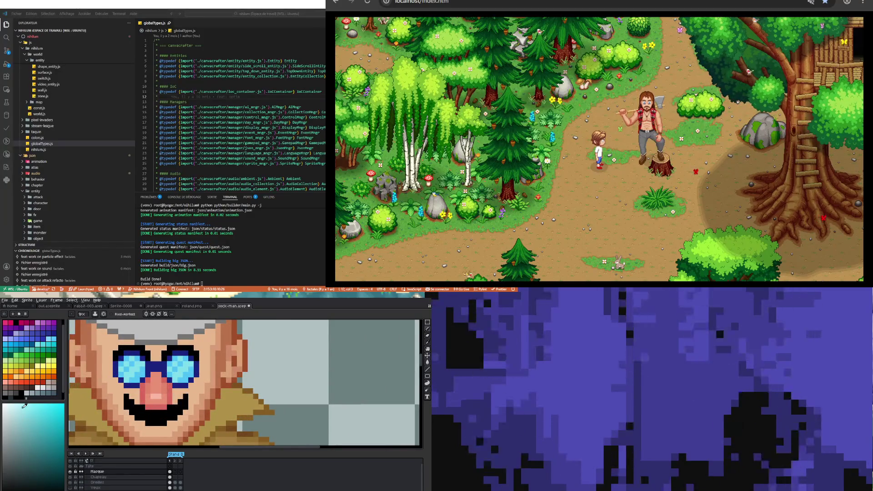
scroll(120, 383, "up", 2)
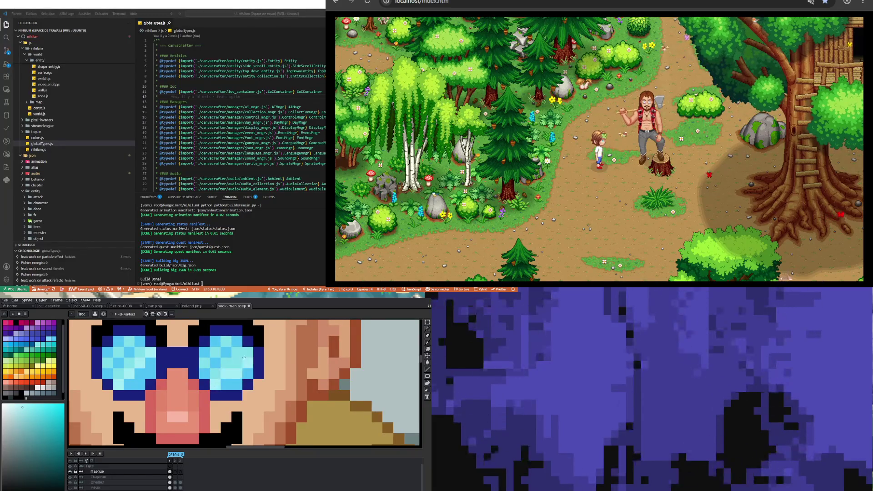
scroll(244, 358, "down", 3)
scroll(155, 387, "up", 2)
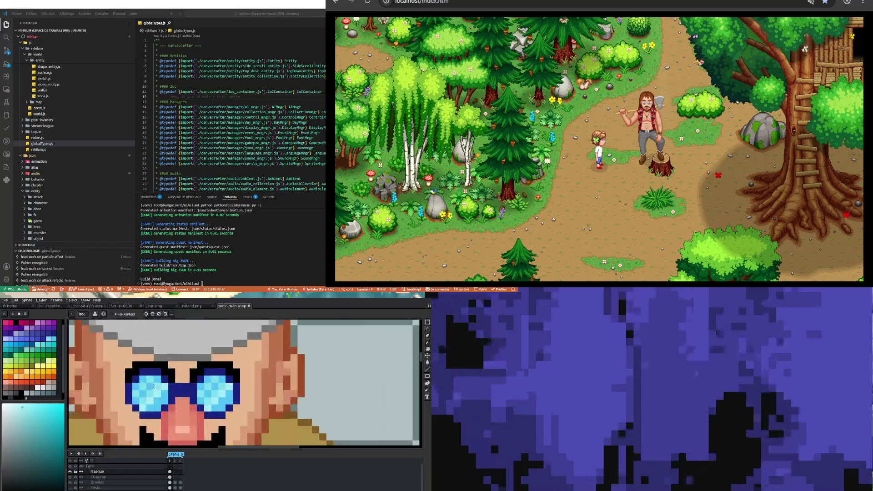
scroll(155, 387, "down", 2)
scroll(155, 387, "down", 1)
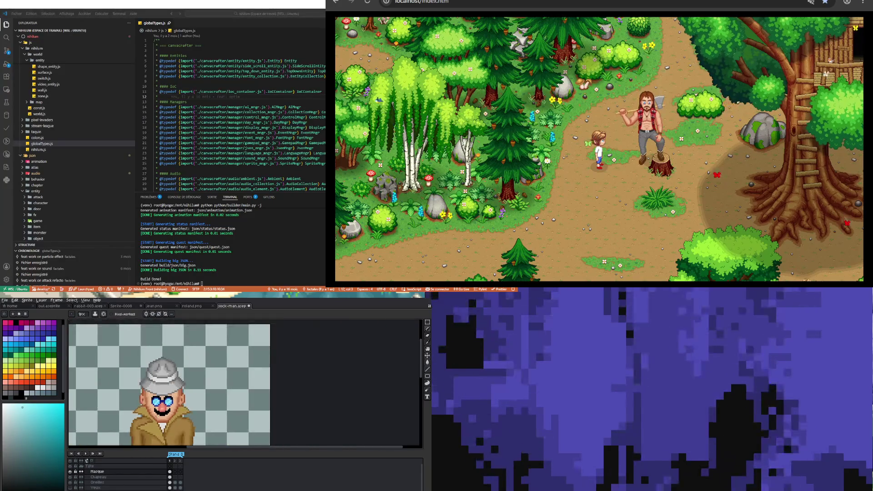
scroll(154, 387, "down", 1)
scroll(154, 387, "up", 3)
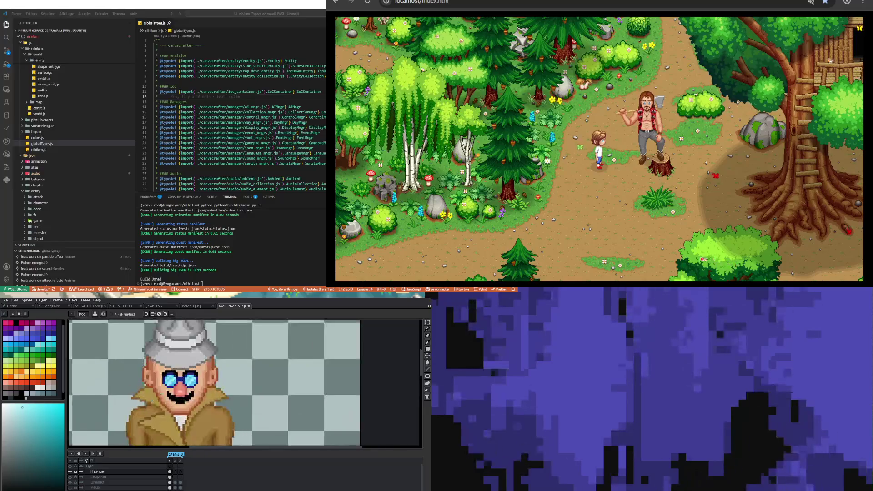
scroll(157, 367, "up", 2)
key("i")
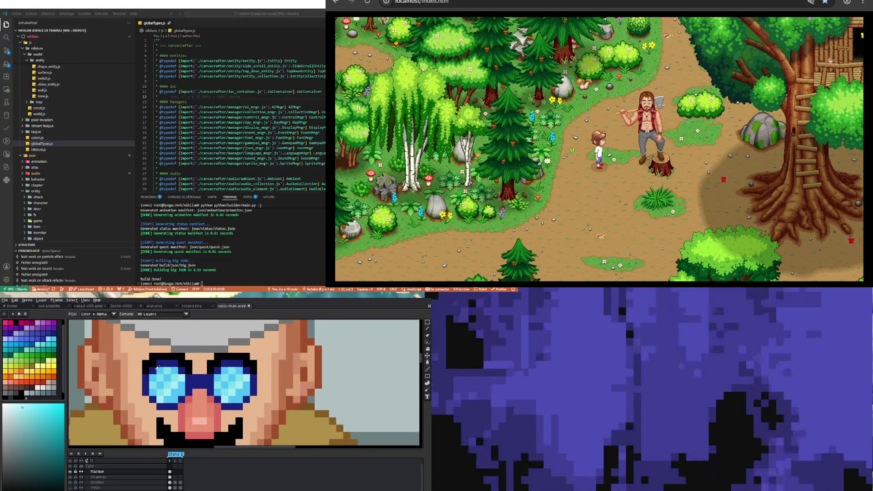
left_click(38, 355)
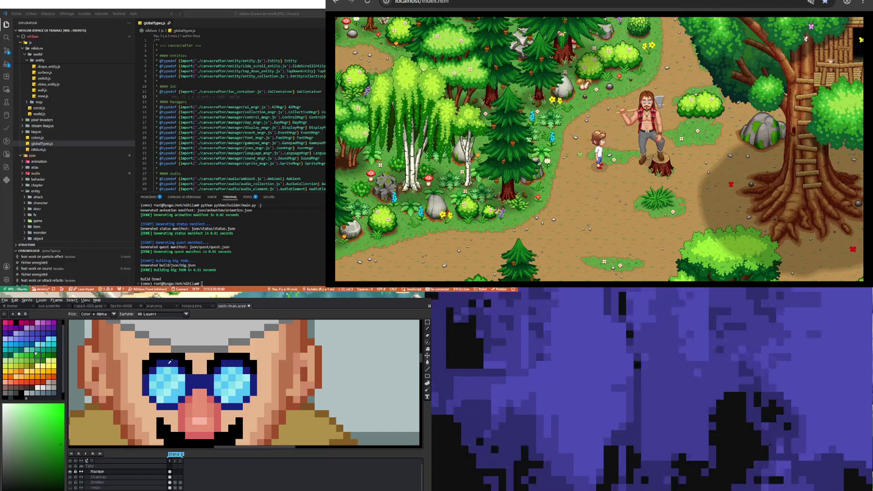
key("b")
left_click_drag(159, 364, 174, 363)
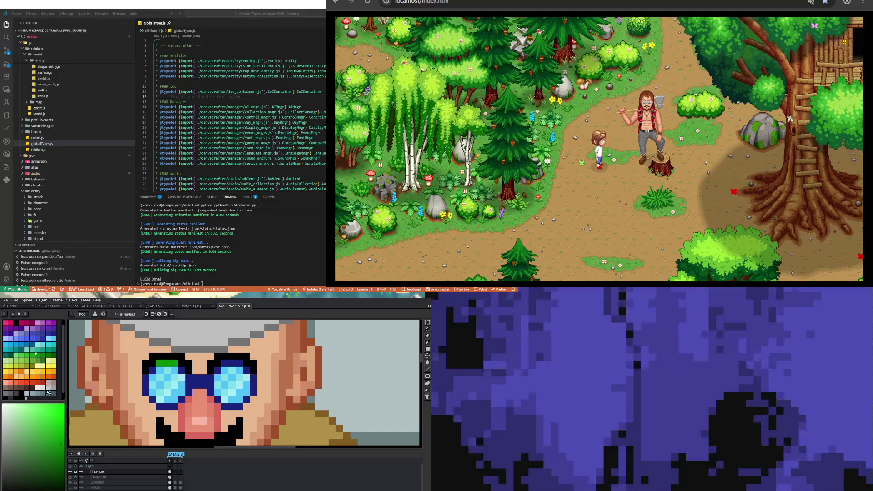
left_click(152, 371)
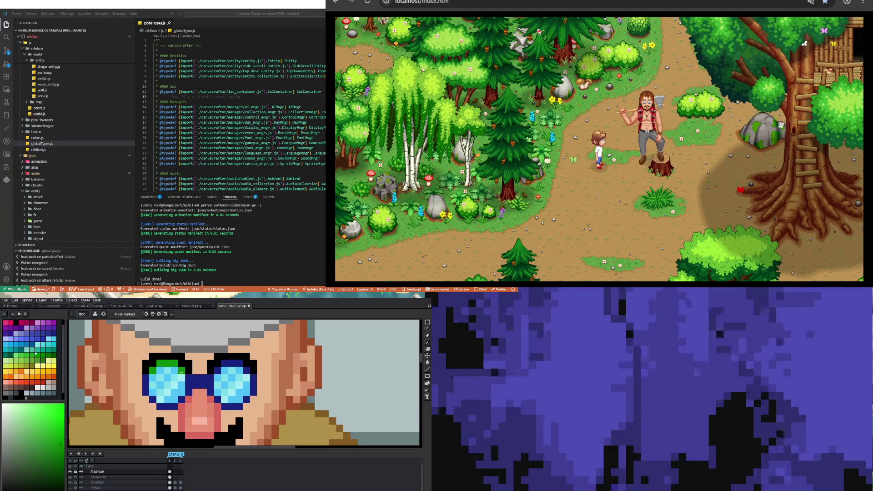
left_click(39, 387)
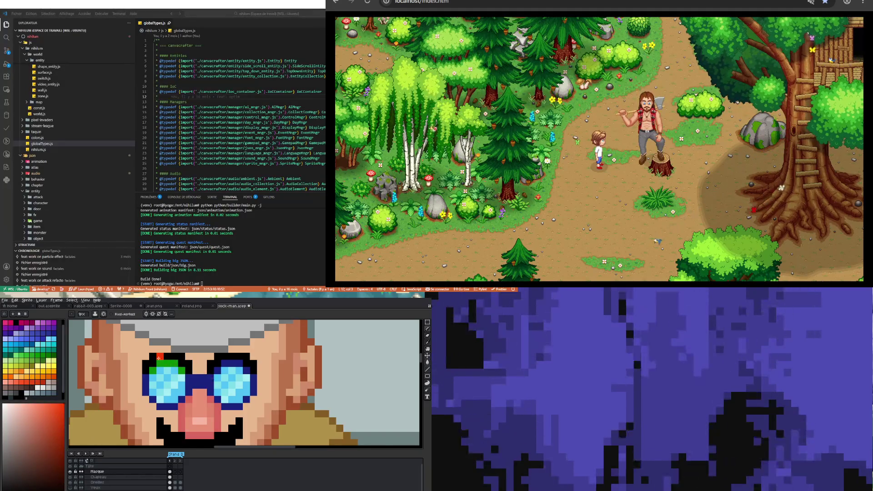
Paint red pixels around both cyan lenses, along the bridge and under the left lens
left_click_drag(160, 364, 255, 378)
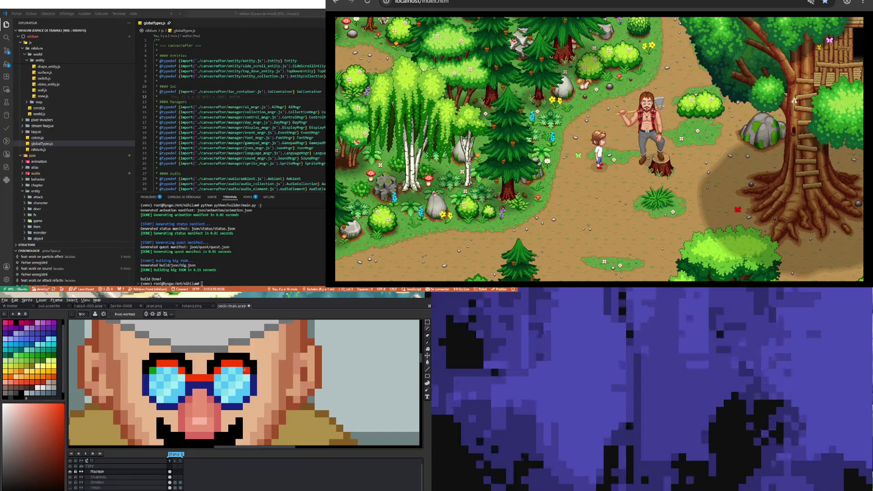
left_click_drag(254, 378, 217, 405)
left_click(206, 384)
left_click_drag(206, 383, 161, 406)
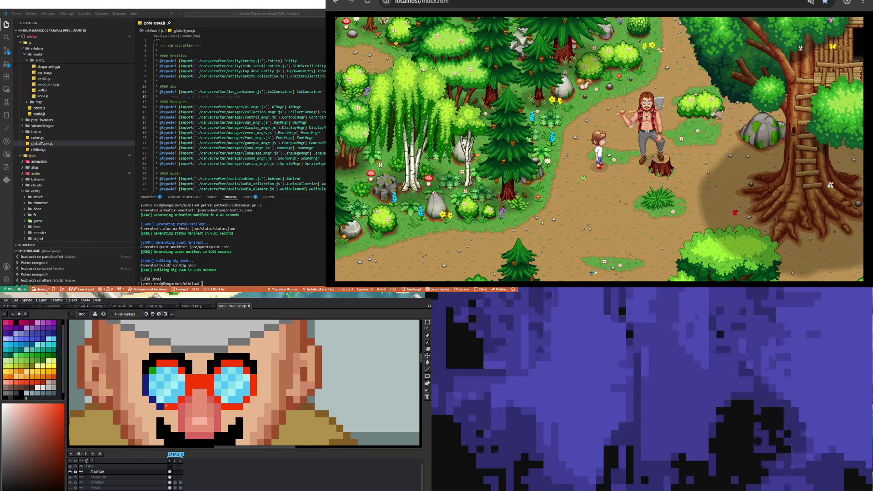
mouse_move(162, 405)
left_mouse_down()
mouse_move(146, 392)
mouse_move(155, 370)
mouse_move(144, 354)
mouse_move(139, 364)
left_mouse_up()
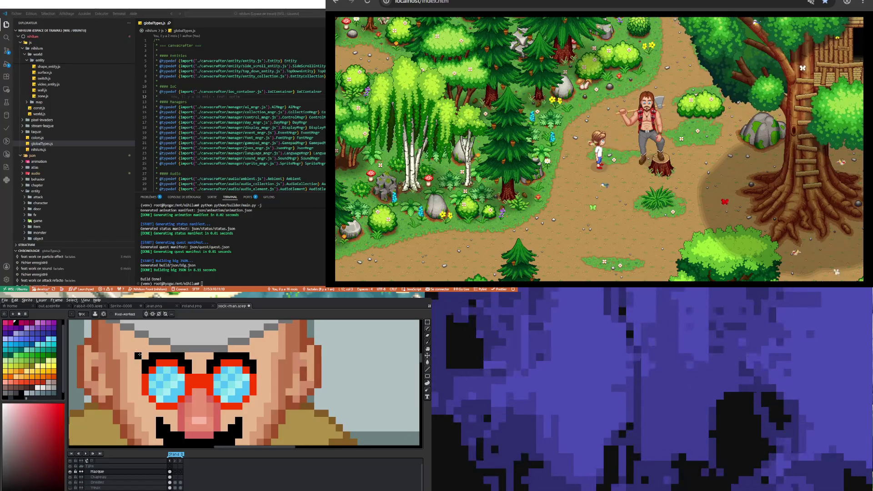
scroll(138, 365, "down", 3)
Extend the dark outline beside the right goggle and review the whole sprite
scroll(207, 377, "up", 3)
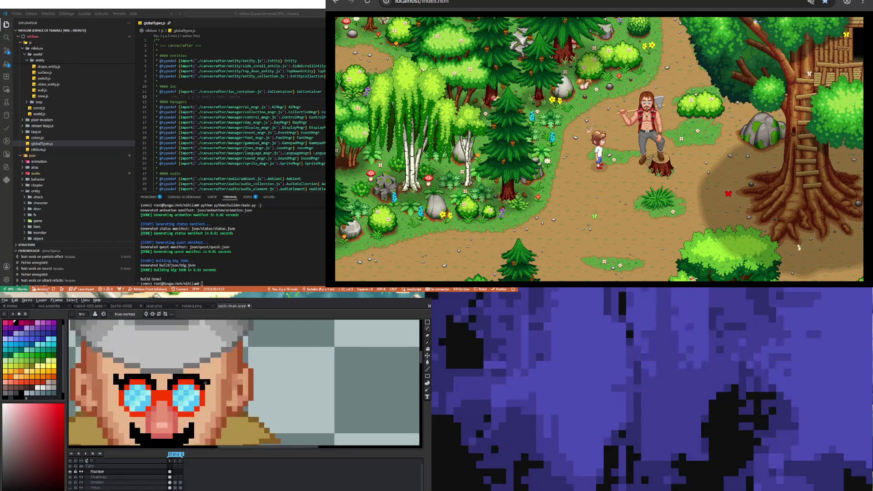
left_click_drag(207, 376, 207, 387)
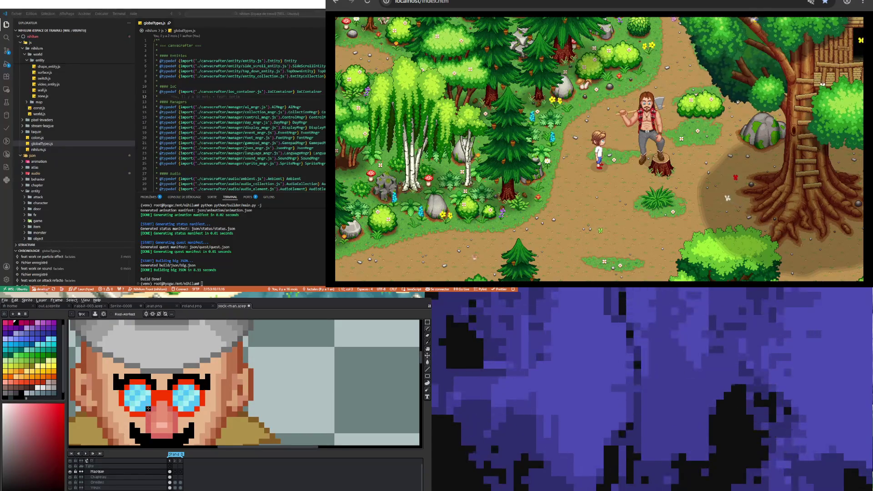
scroll(207, 387, "down", 3)
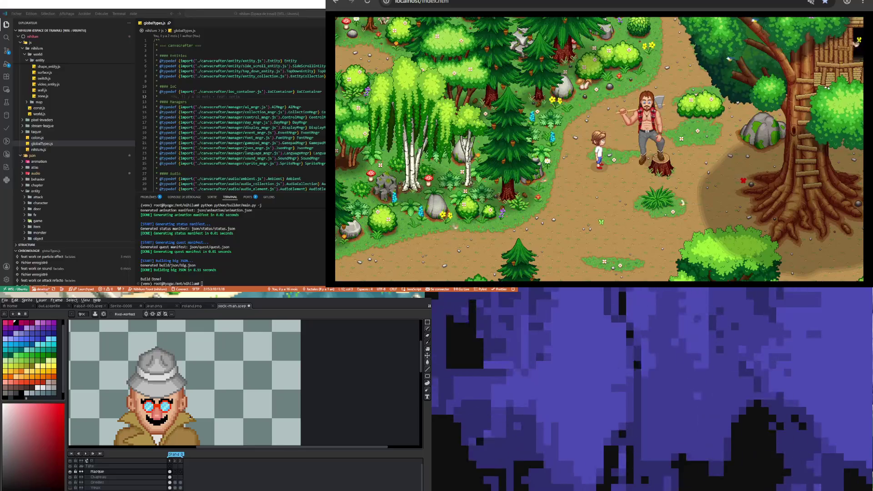
scroll(157, 406, "up", 2)
scroll(154, 402, "down", 2)
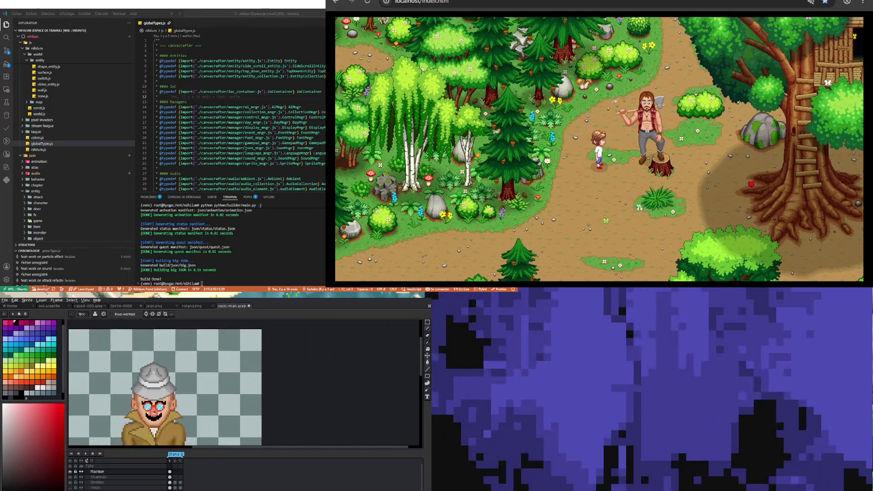
scroll(150, 397, "up", 2)
scroll(151, 397, "down", 2)
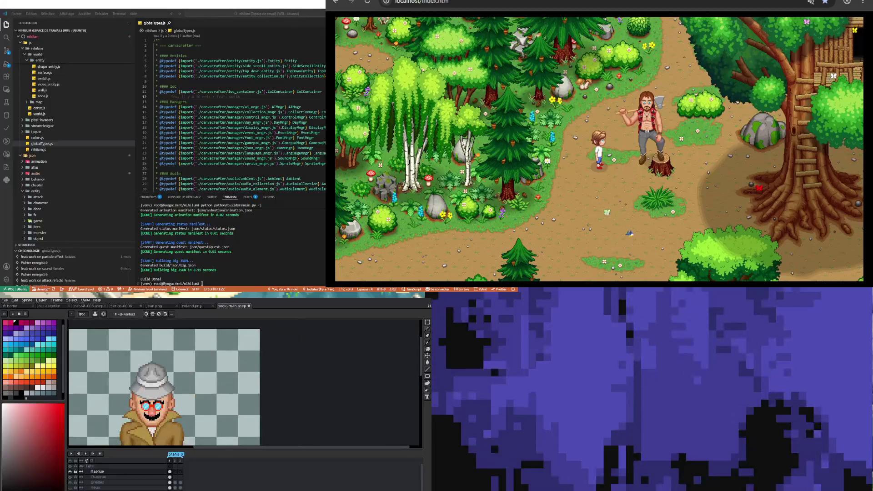
scroll(150, 397, "down", 1)
scroll(151, 397, "down", 1)
scroll(150, 387, "up", 2)
scroll(149, 373, "up", 1)
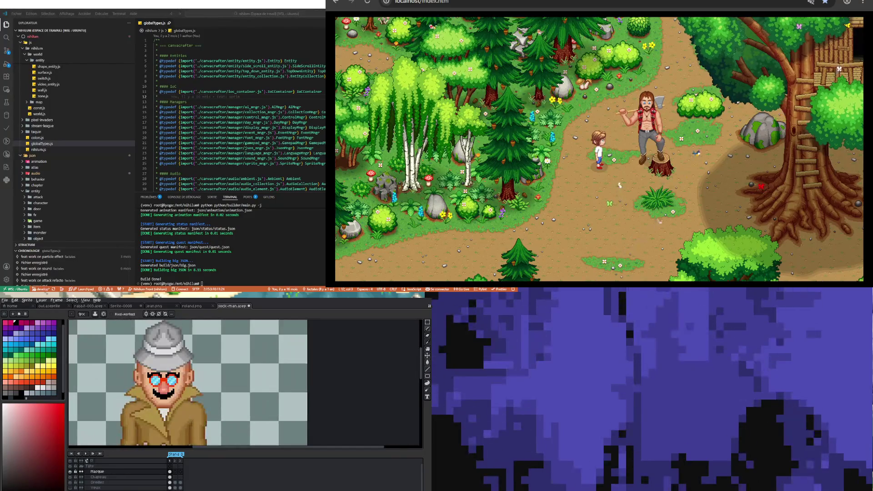
scroll(149, 361, "up", 1)
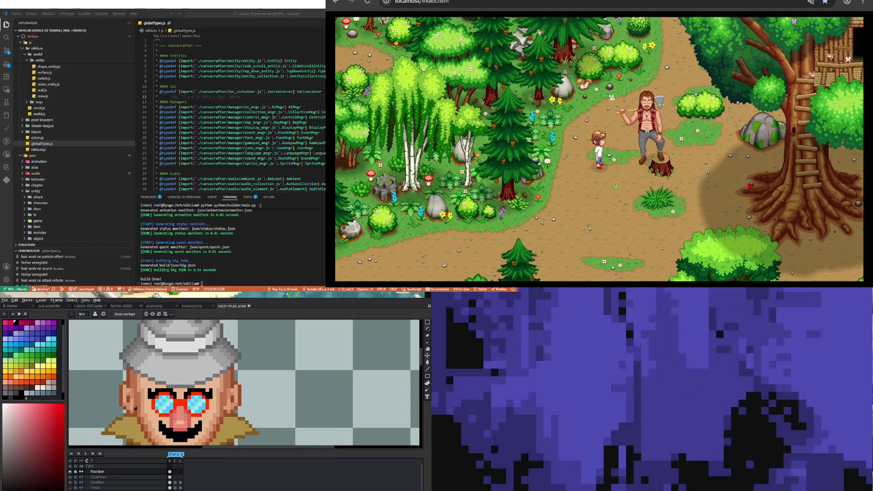
Eyedrop the goggle frame's red and return to the Pencil
key("i")
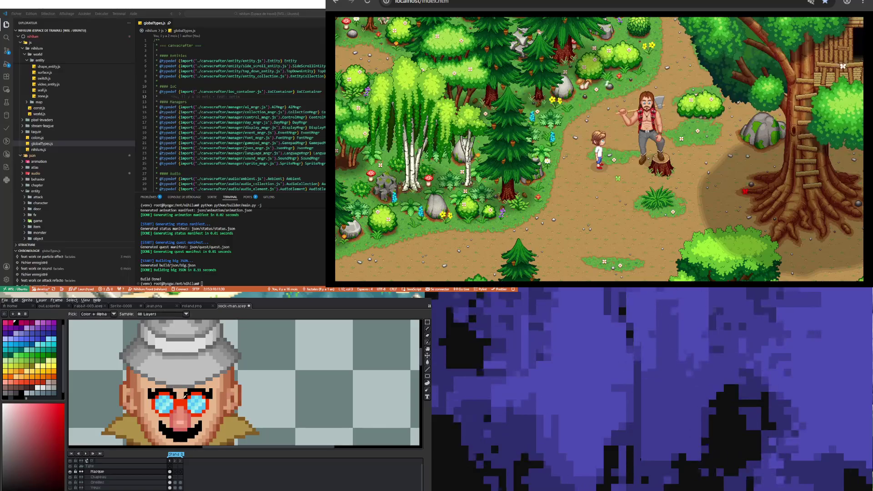
left_click(181, 402)
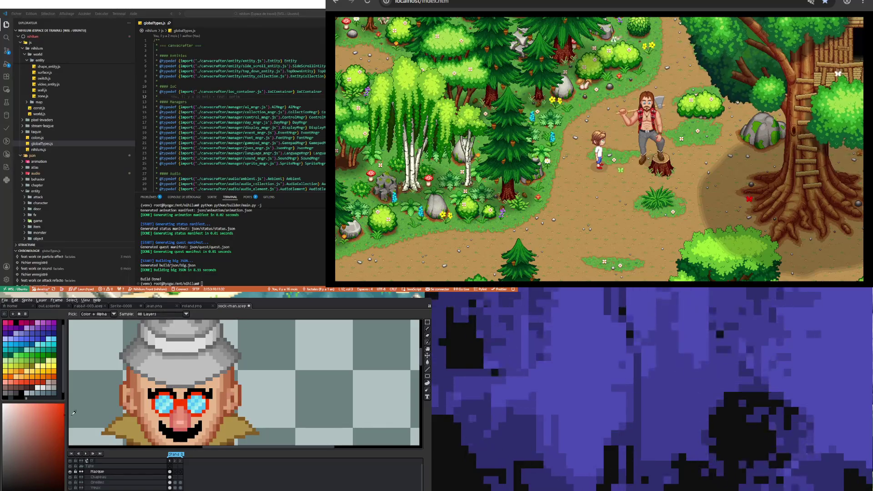
key("b")
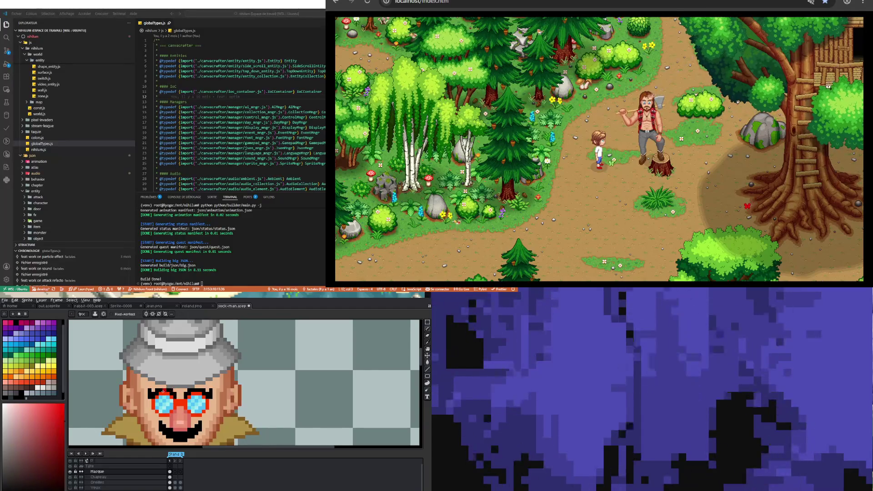
scroll(153, 389, "up", 2)
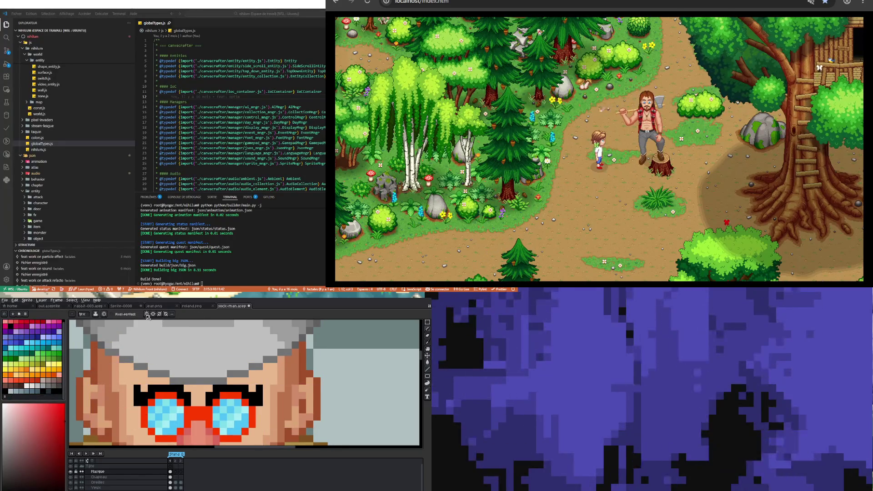
Draw red diagonal glasses arms from the temples down to both goggles
left_click(138, 412, "shift")
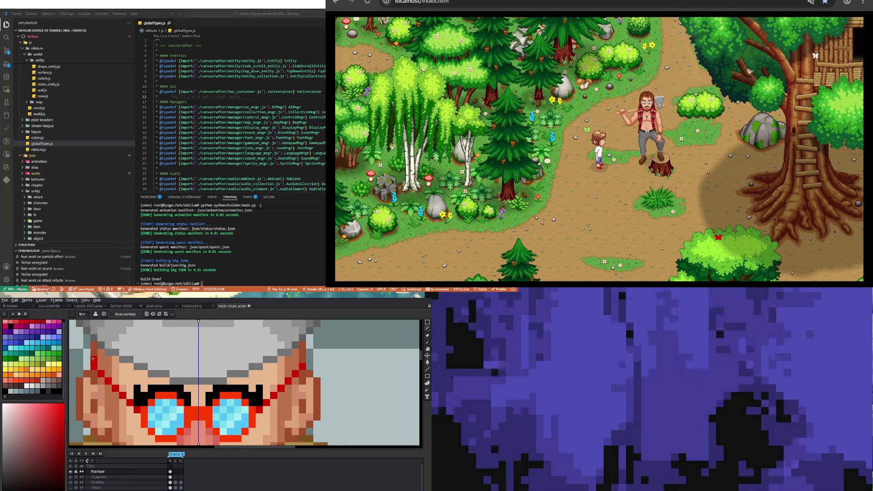
left_click_drag(94, 361, 129, 397)
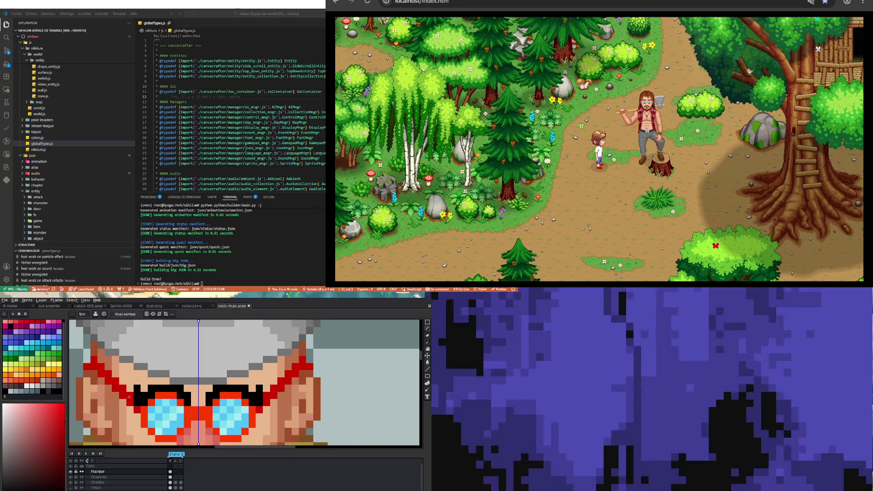
scroll(130, 382, "down", 3)
scroll(148, 383, "down", 1)
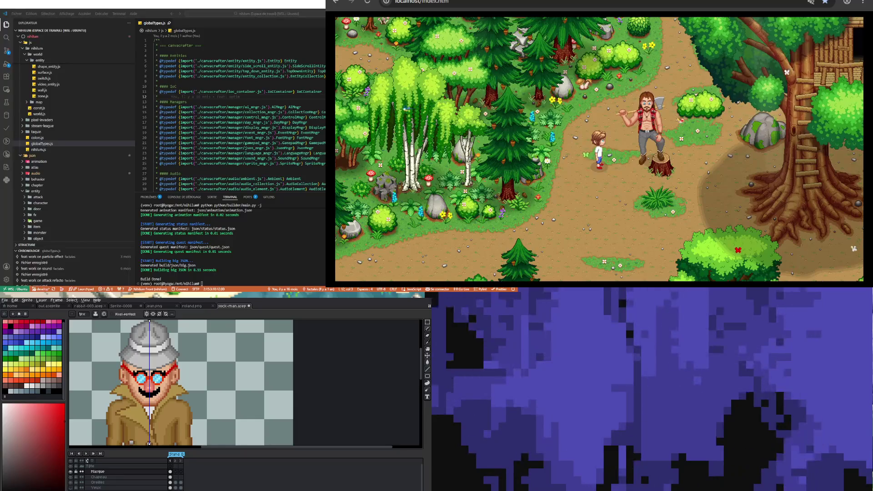
scroll(172, 392, "up", 2)
scroll(166, 380, "up", 2)
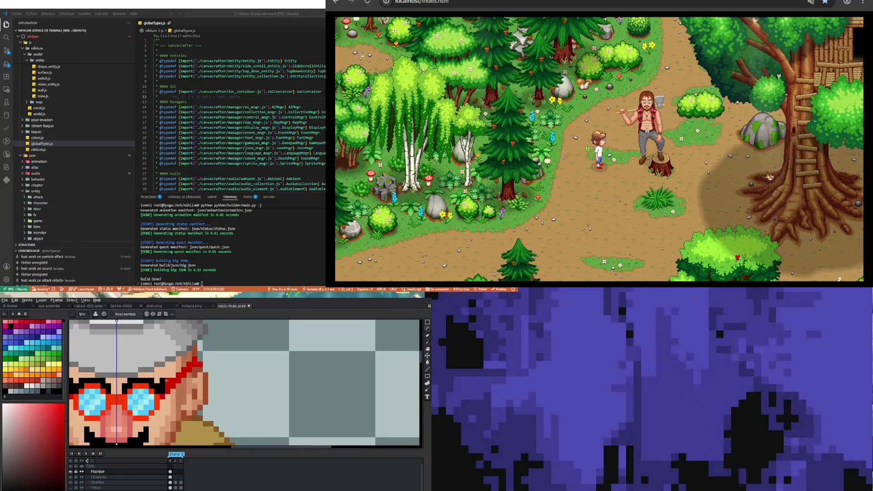
scroll(162, 394, "down", 1)
scroll(146, 392, "down", 1)
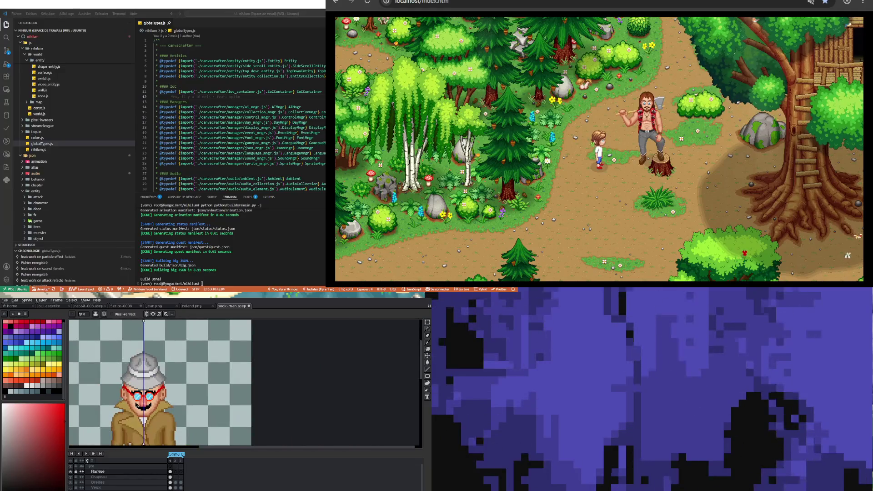
scroll(126, 391, "up", 1)
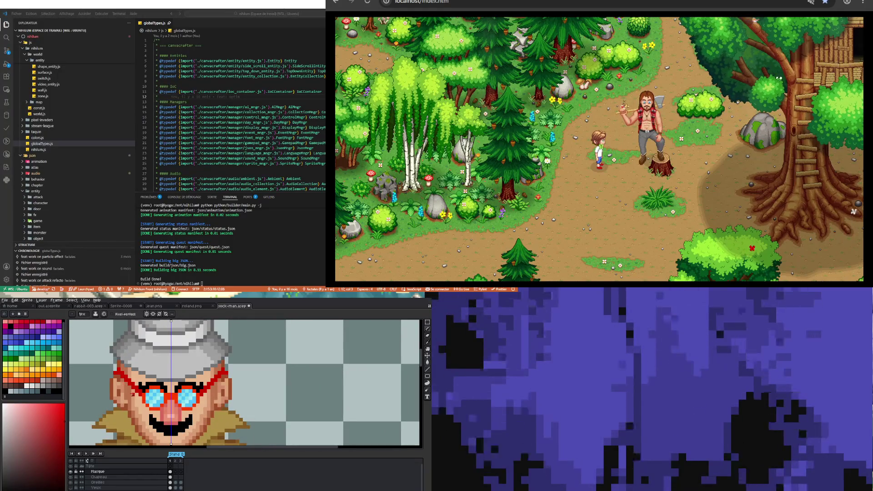
scroll(130, 392, "up", 2)
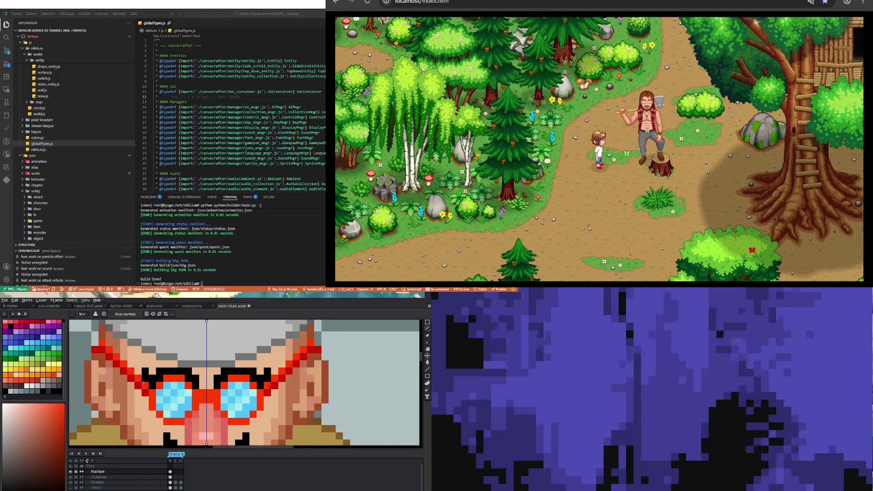
scroll(146, 386, "down", 2)
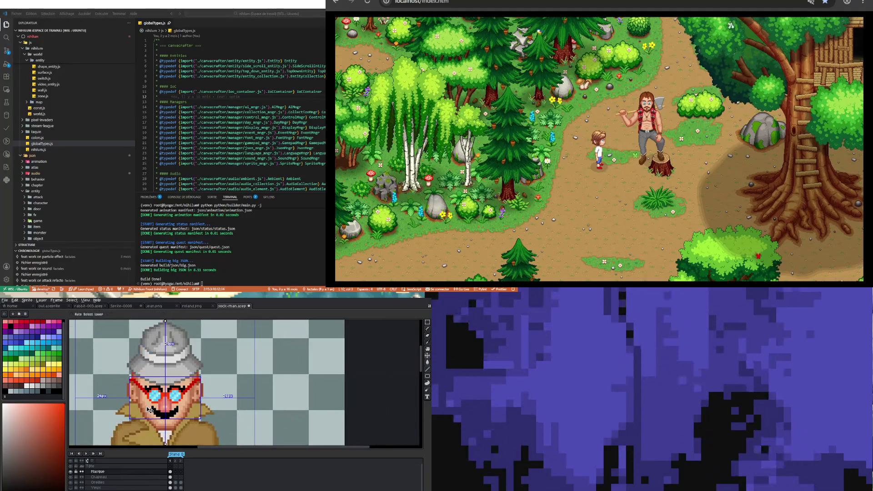
Sample the lens blue and paint it along the bottom row of both lenses
scroll(148, 395, "up", 1)
key("i")
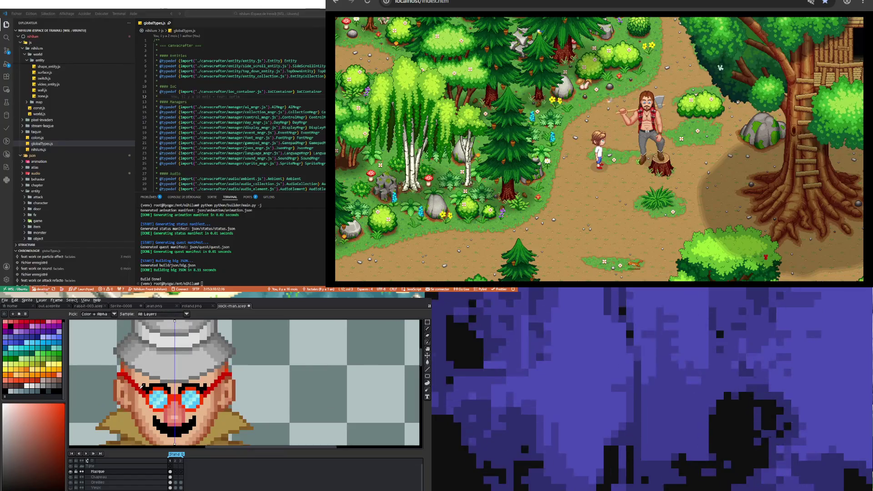
scroll(160, 403, "up", 2)
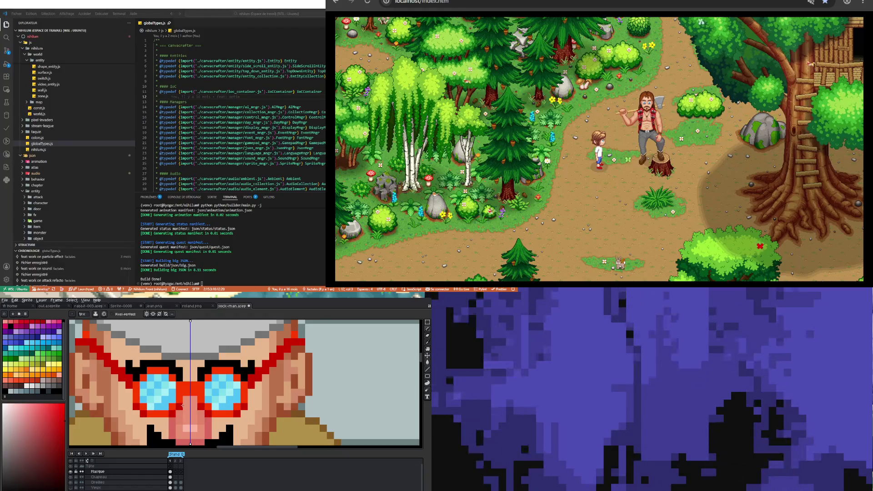
scroll(182, 406, "down", 2)
scroll(182, 405, "down", 1)
key("v")
key("b")
scroll(142, 406, "up", 3)
scroll(220, 398, "up", 2)
key("i")
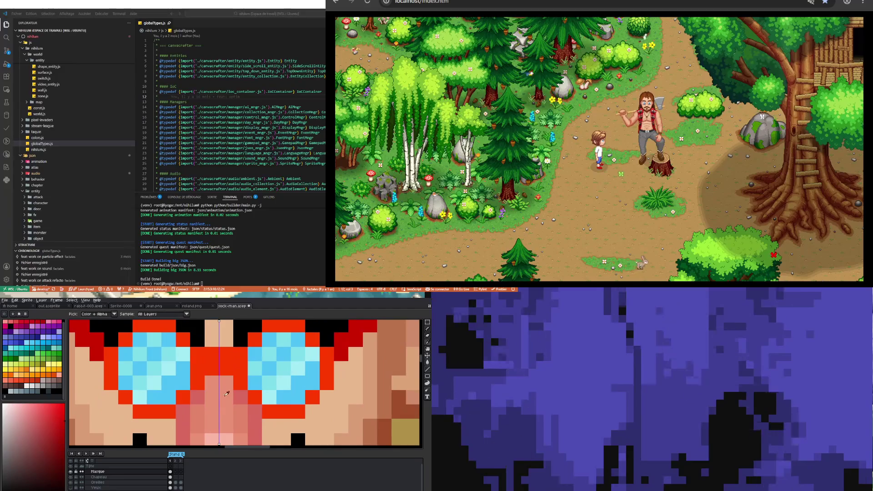
left_click(168, 396)
key("b")
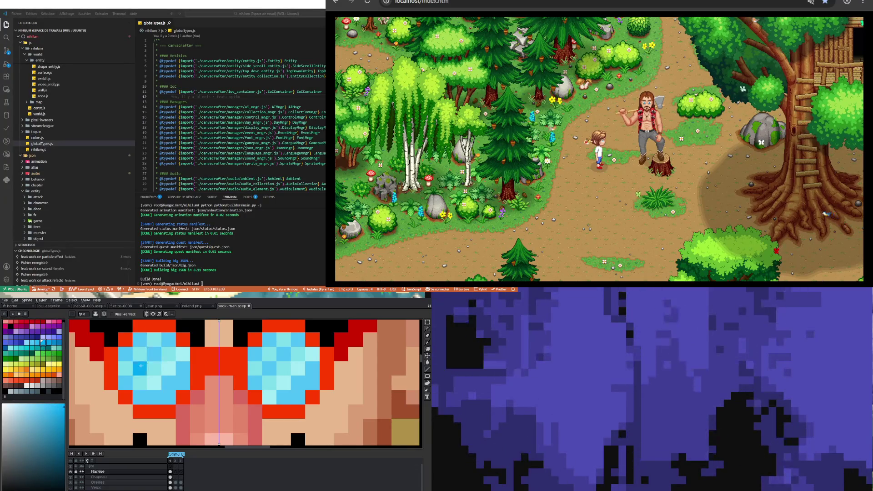
left_click_drag(140, 397, 183, 381)
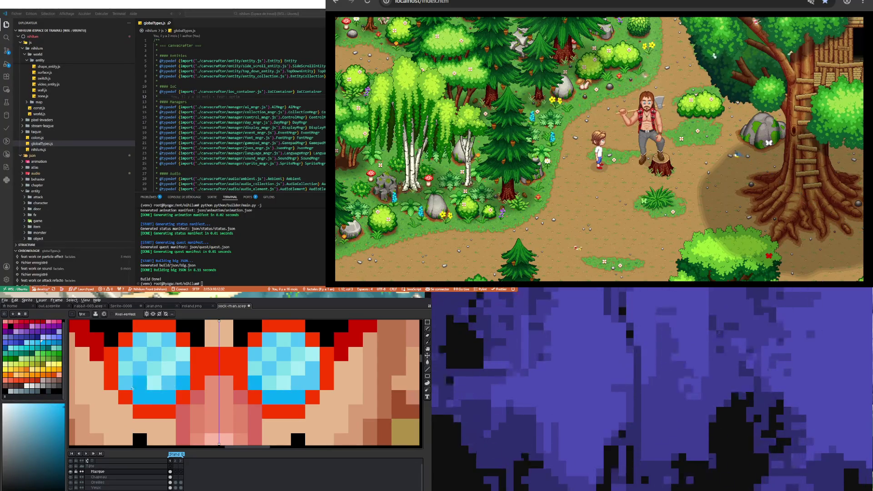
Recolour the lower corner pixel of both lenses
left_click(126, 388)
scroll(129, 388, "down", 3)
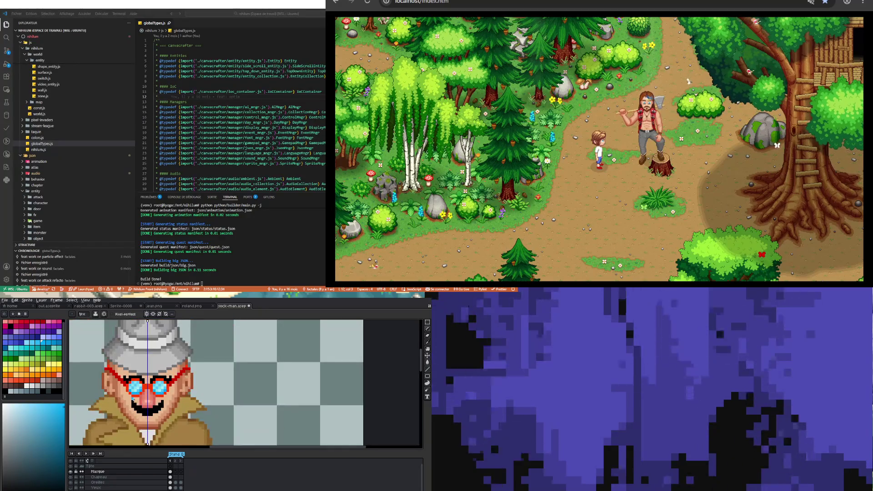
scroll(132, 398, "up", 1)
scroll(137, 394, "up", 2)
scroll(141, 391, "down", 3)
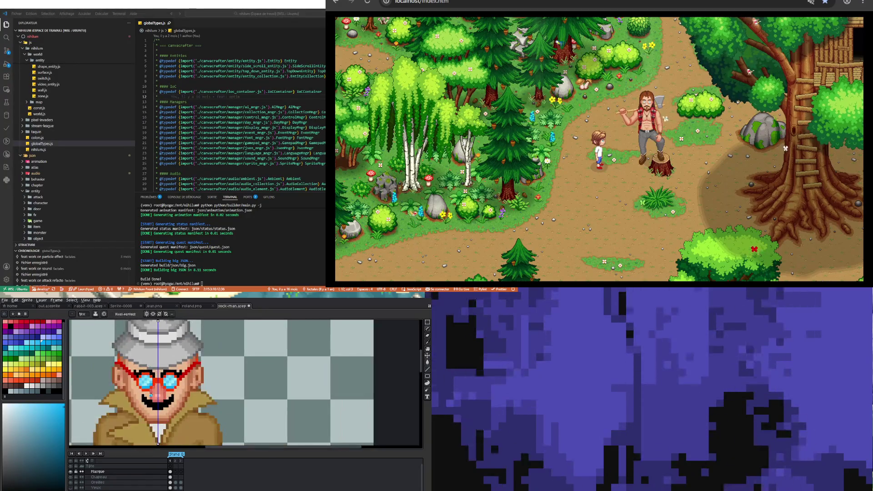
scroll(150, 385, "up", 2)
key("b")
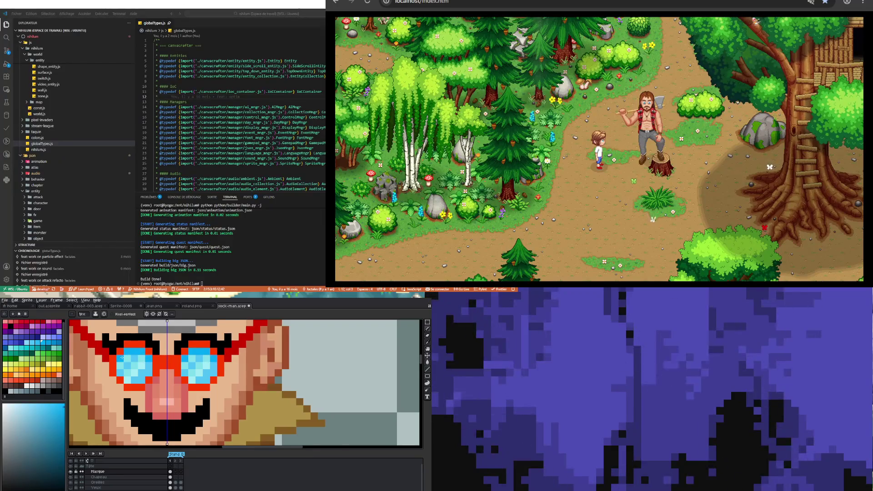
scroll(142, 359, "down", 2)
scroll(142, 359, "down", 1)
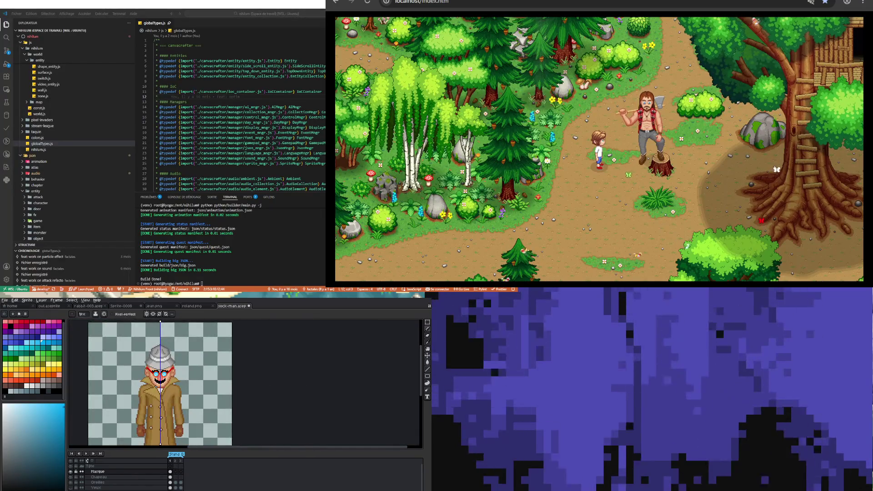
scroll(155, 381, "up", 1)
scroll(155, 381, "up", 1)
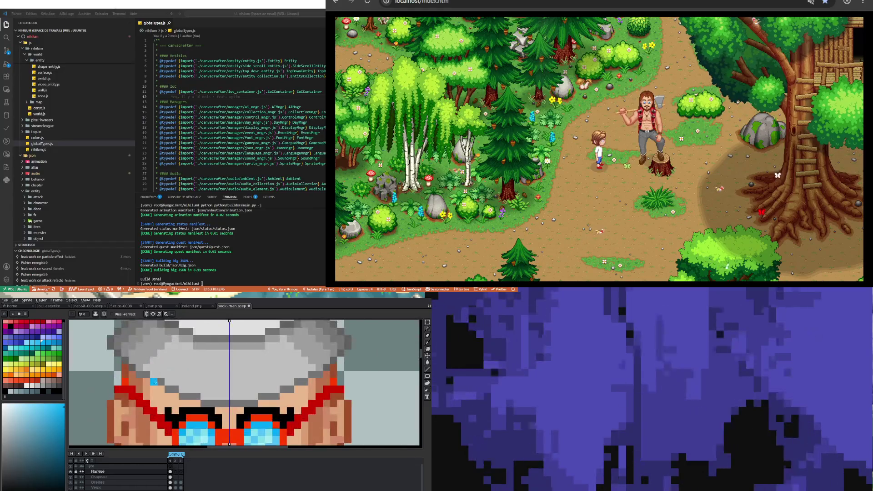
Sample the glasses frame's red as the drawing colour
left_click(128, 390, "alt")
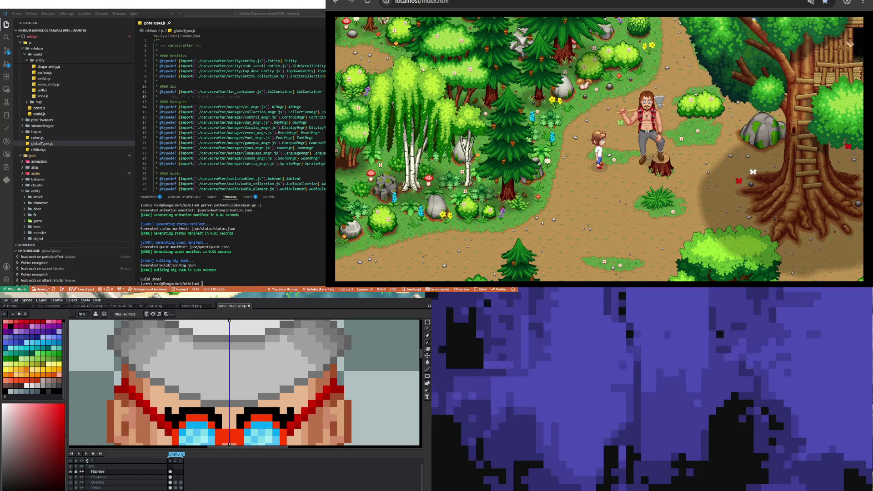
scroll(160, 369, "down", 2)
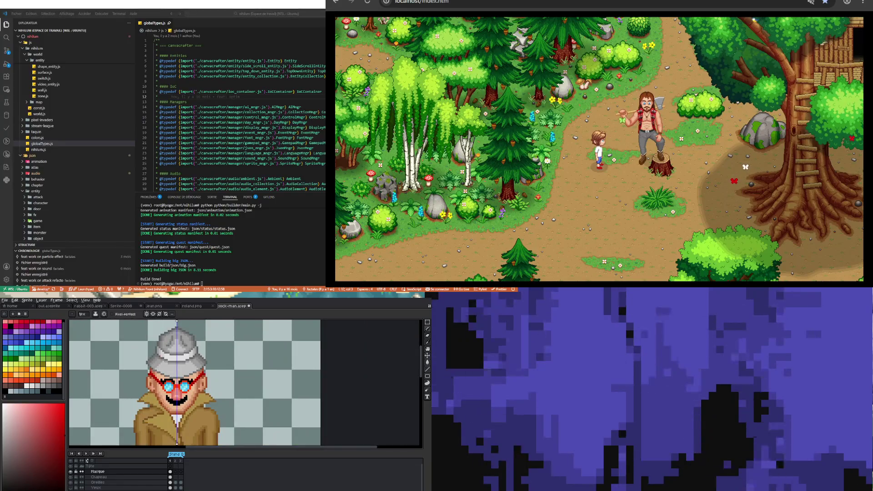
scroll(163, 403, "up", 2)
scroll(161, 365, "down", 2)
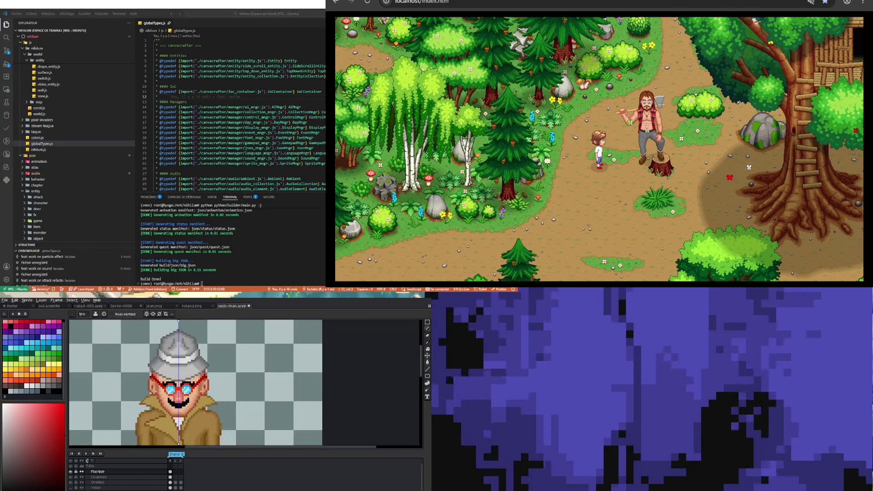
scroll(165, 387, "up", 2)
key("i")
left_click(164, 387)
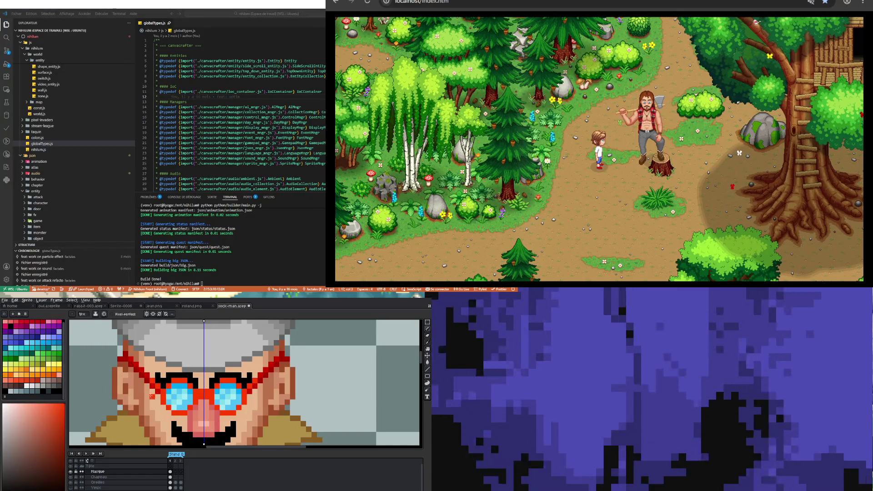
scroll(151, 396, "down", 2)
scroll(148, 389, "up", 1)
scroll(148, 389, "up", 1)
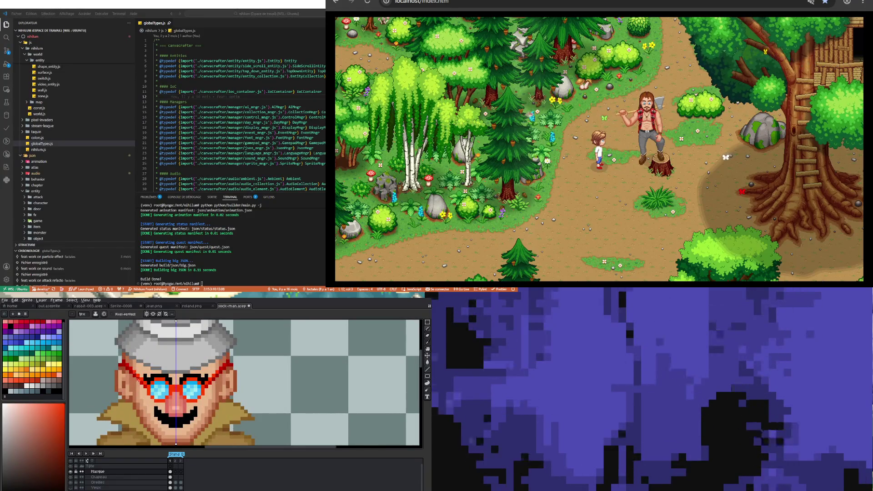
scroll(138, 380, "down", 2)
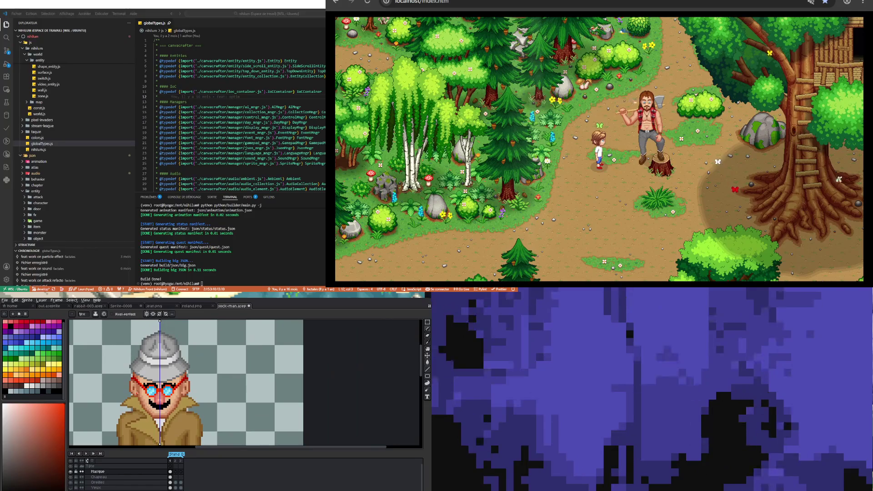
scroll(126, 417, "up", 1)
scroll(125, 418, "up", 1)
Eyedrop a darker red pixel from the glasses frame as the painting colour
key("i")
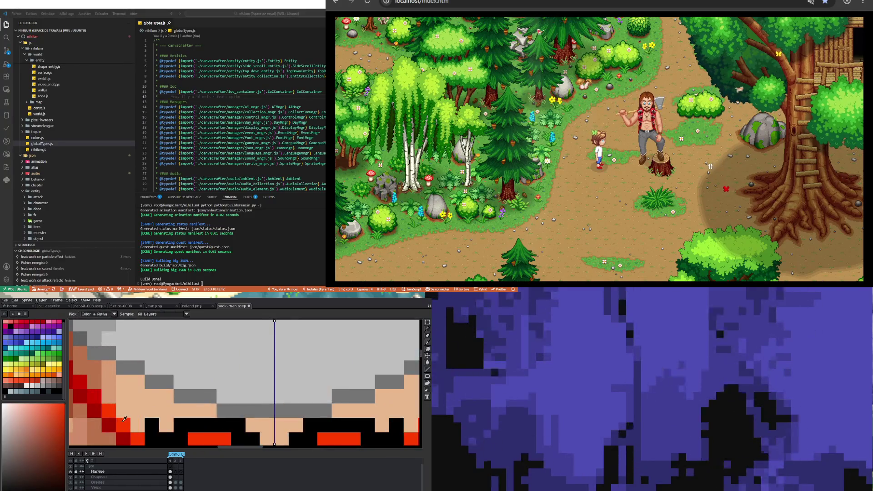
scroll(121, 423, "down", 2)
scroll(134, 398, "up", 2)
left_click(135, 398)
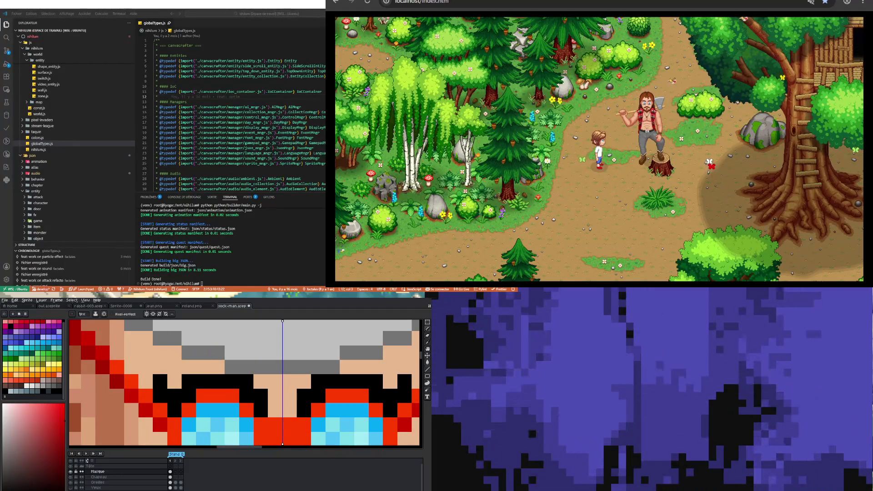
scroll(188, 382, "down", 5)
scroll(137, 391, "down", 3)
scroll(136, 391, "up", 2)
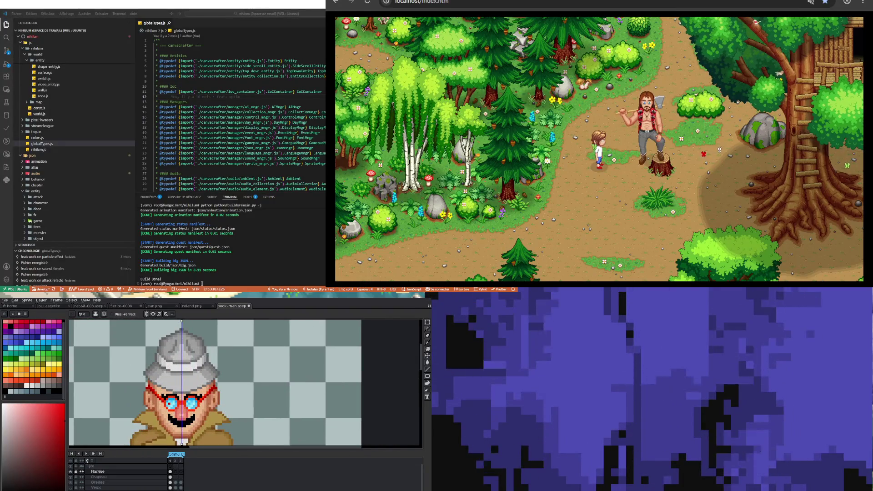
Bucket-fill the moustache area with a light grey palette swatch
scroll(181, 382, "up", 1)
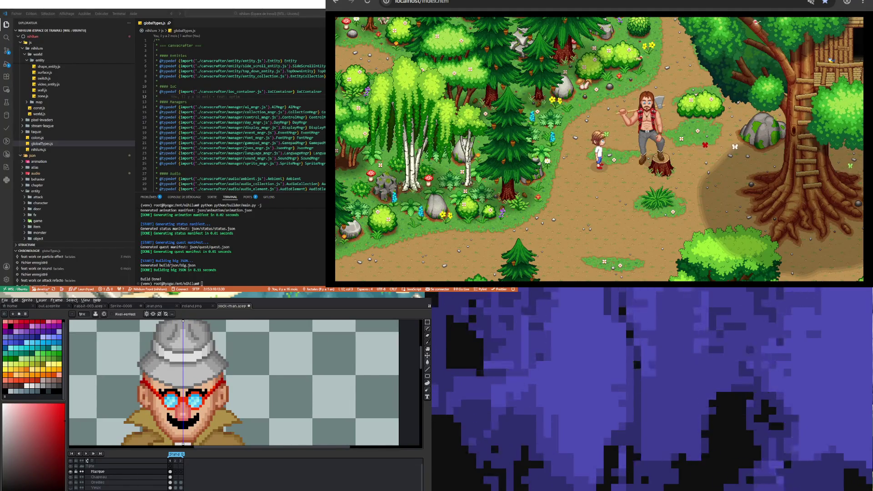
left_click(37, 385)
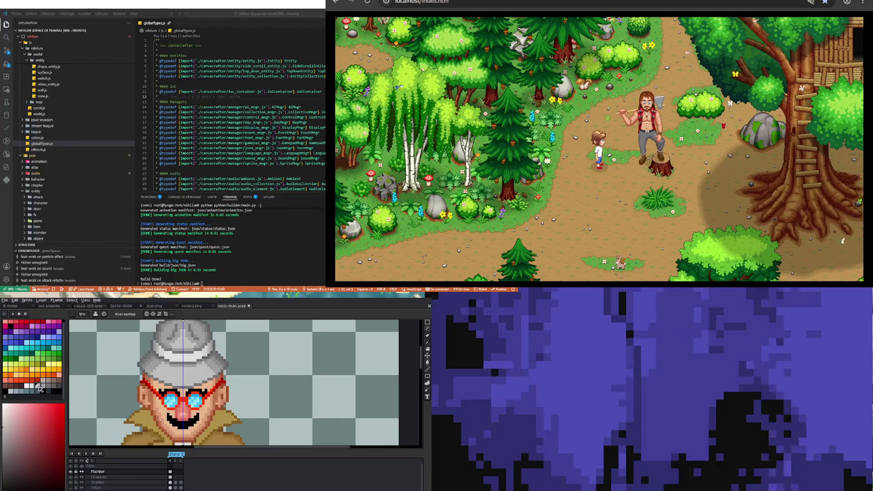
key("g")
left_click(182, 420)
scroll(181, 408, "down", 1)
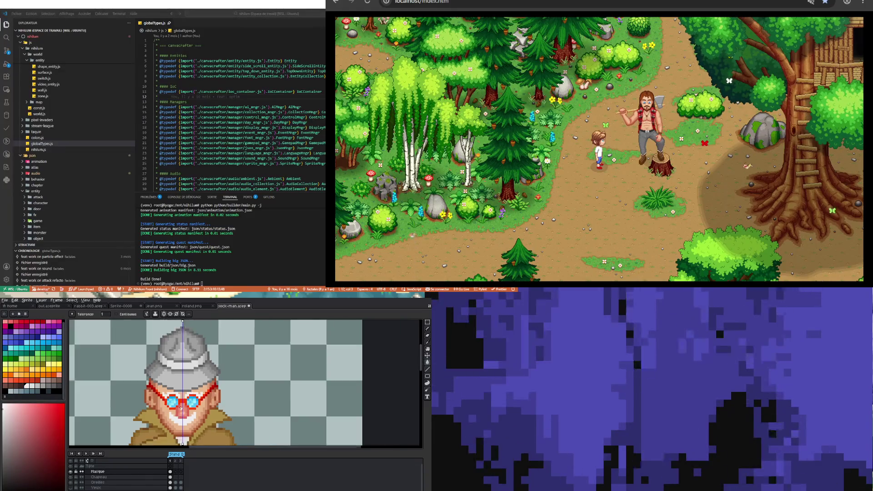
scroll(181, 408, "up", 1)
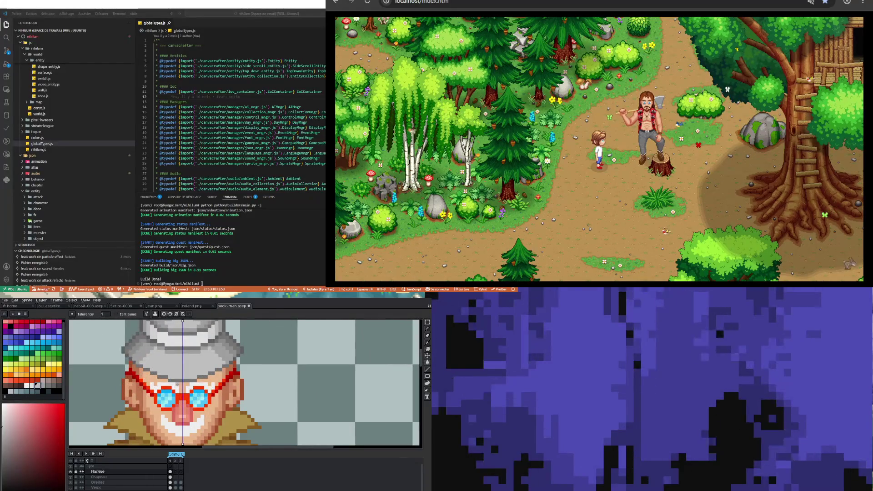
Undo the grey fill, try orange then red, and finally bucket-fill the moustache black
key("ctrl+z")
scroll(177, 385, "down", 1)
scroll(178, 385, "up", 1)
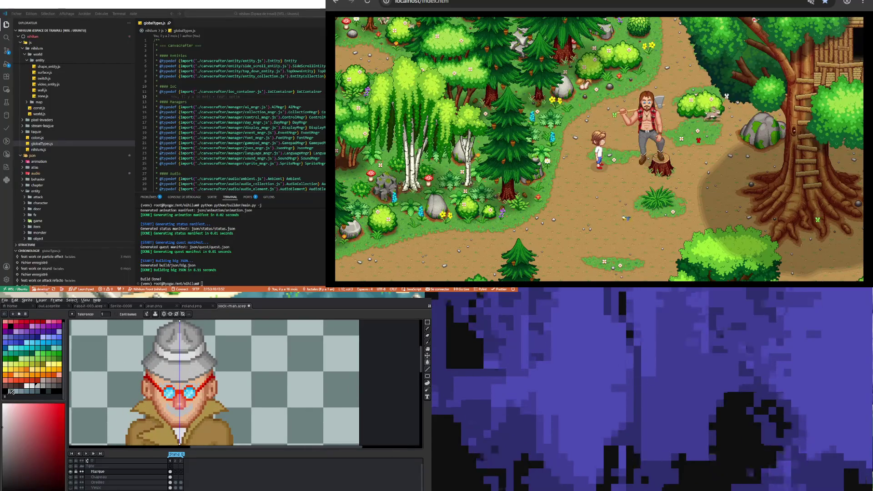
left_click(44, 375)
left_click(171, 410)
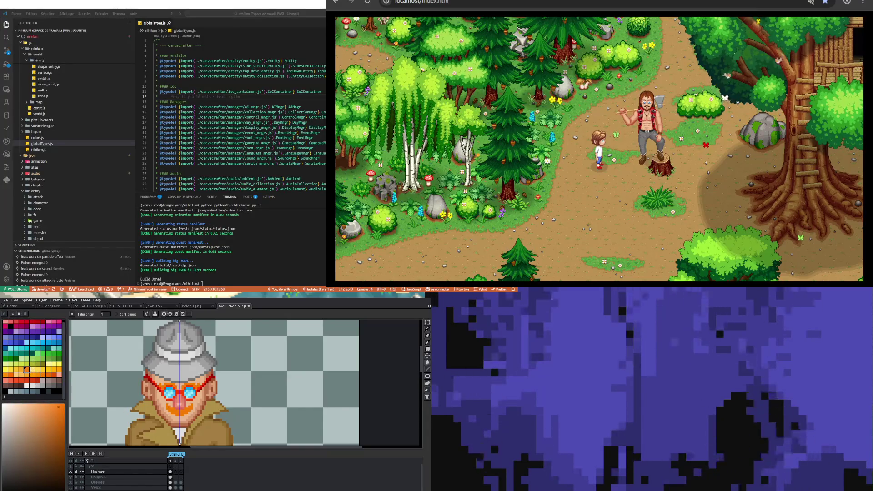
left_click(23, 379)
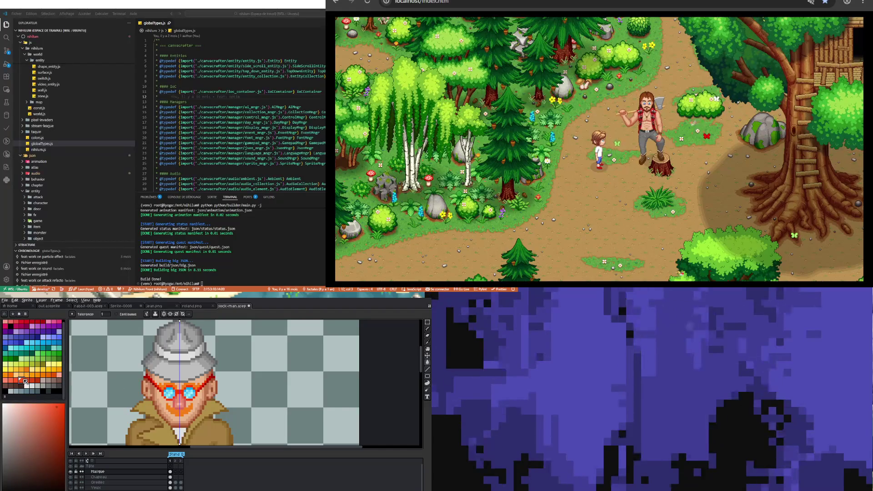
left_click(167, 408)
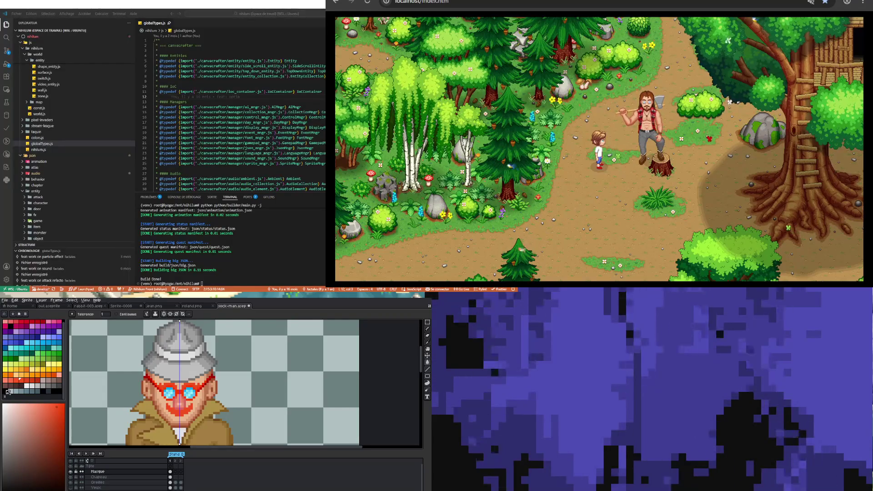
left_click(6, 390)
left_click(176, 411)
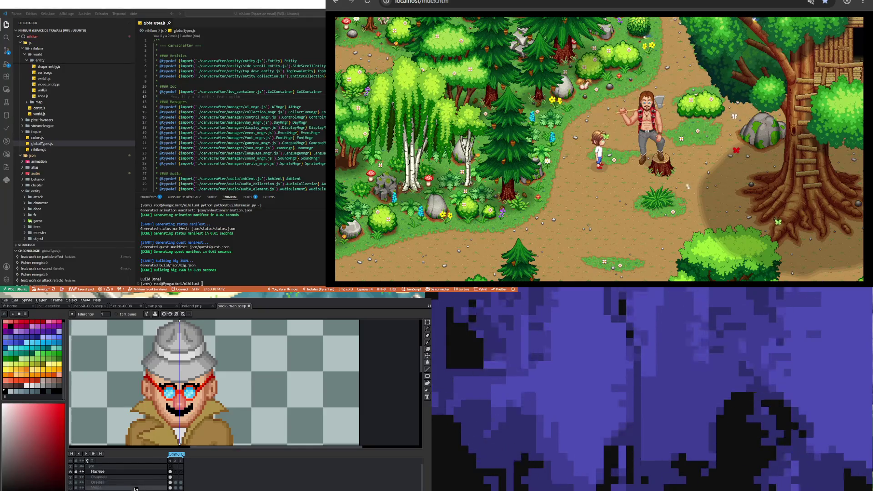
left_click(98, 477)
Select the hat with the Rectangular Marquee and nudge it down into place
key("minus")
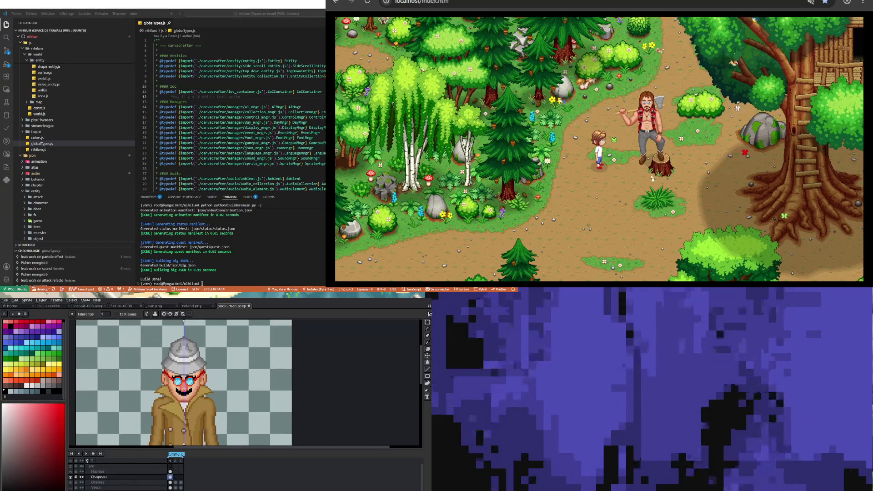
key("m")
left_click_drag(141, 332, 226, 380)
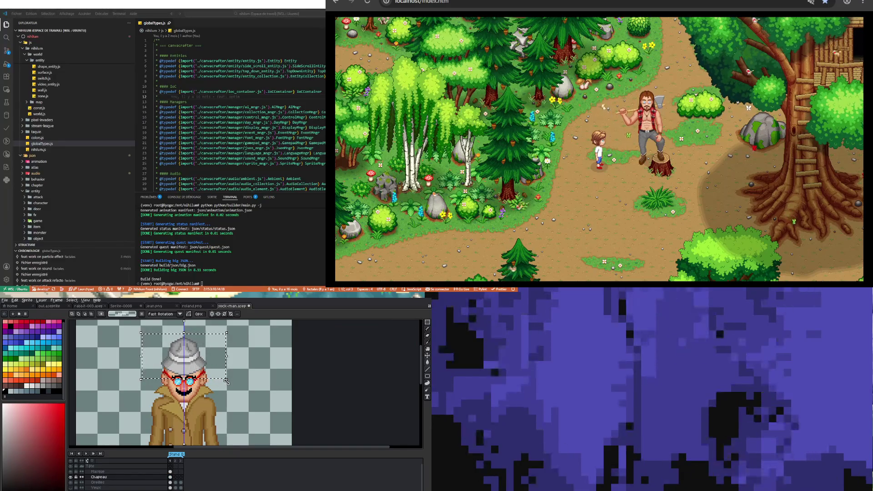
left_click_drag(226, 379, 227, 382)
key("Down")
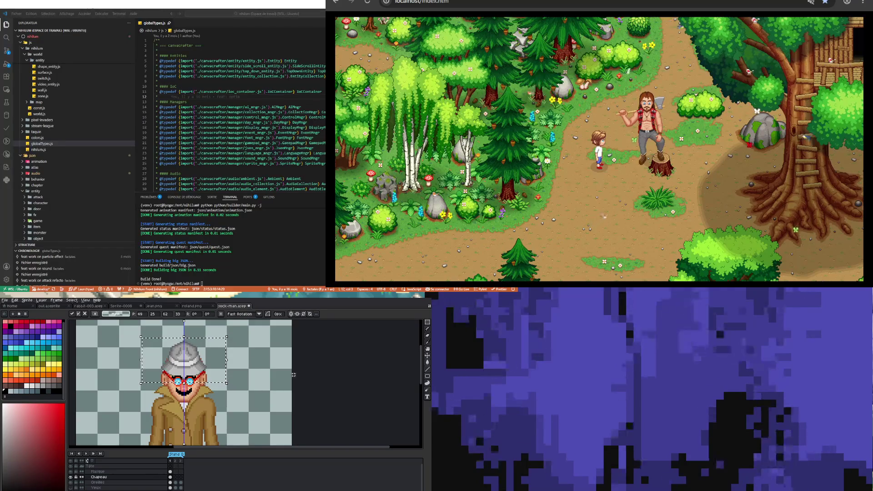
key("Up")
key("Up")
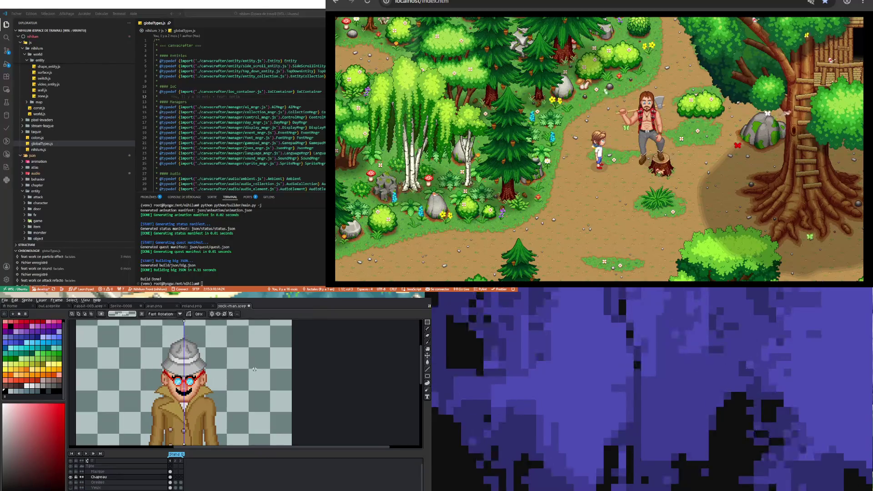
left_click(235, 370)
Drag the Chapeau layer above Masque in the timeline
scroll(184, 365, "up", 1)
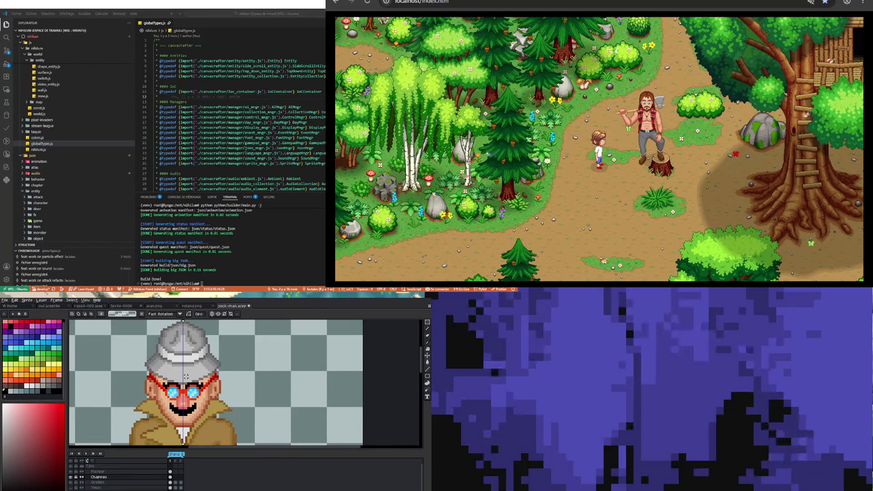
scroll(187, 390, "up", 1)
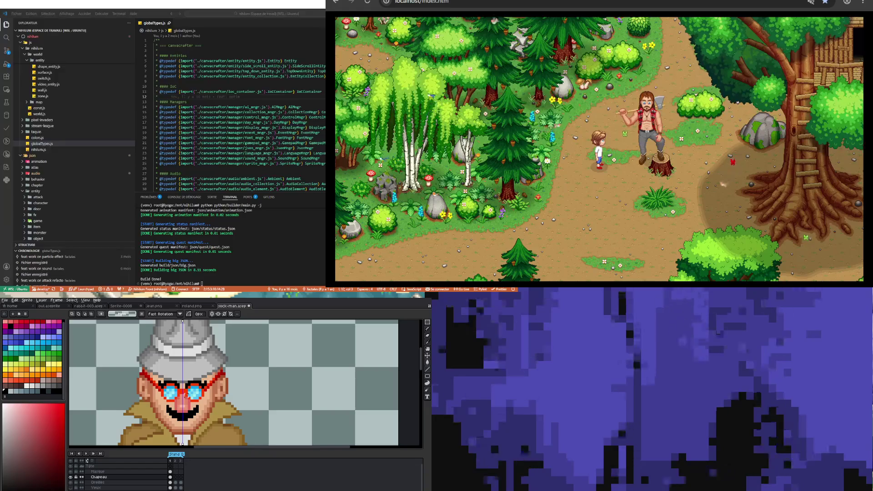
left_click(107, 478)
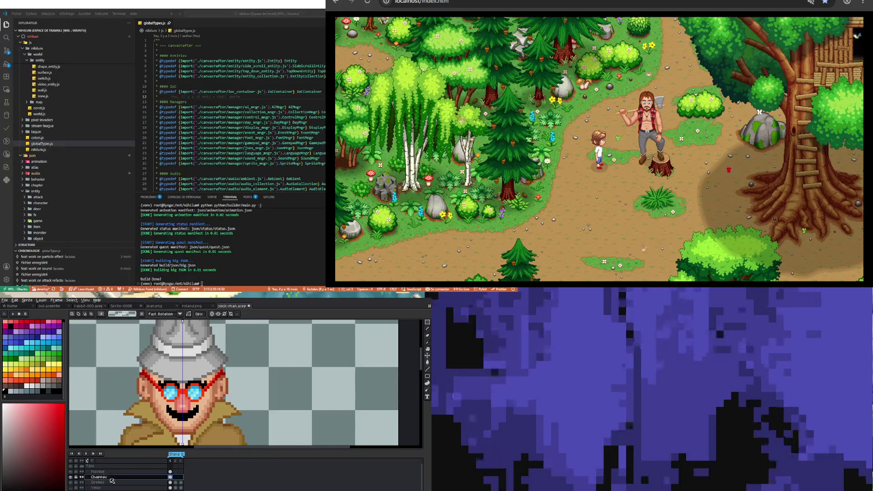
left_click_drag(107, 477, 105, 473)
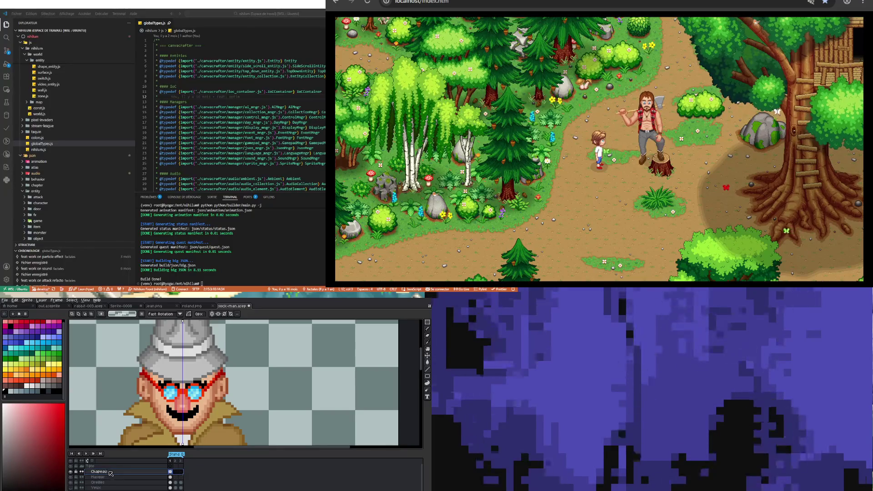
scroll(161, 390, "down", 1)
scroll(161, 390, "down", 1)
scroll(164, 392, "down", 1)
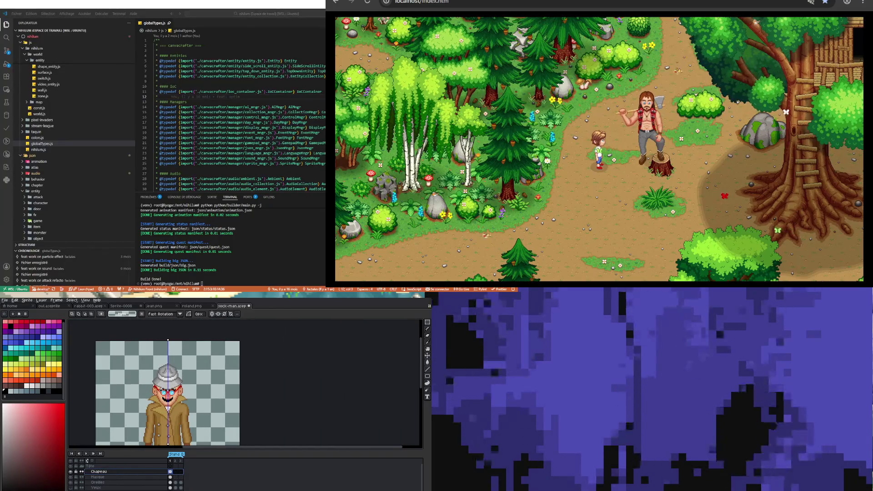
scroll(164, 392, "up", 2)
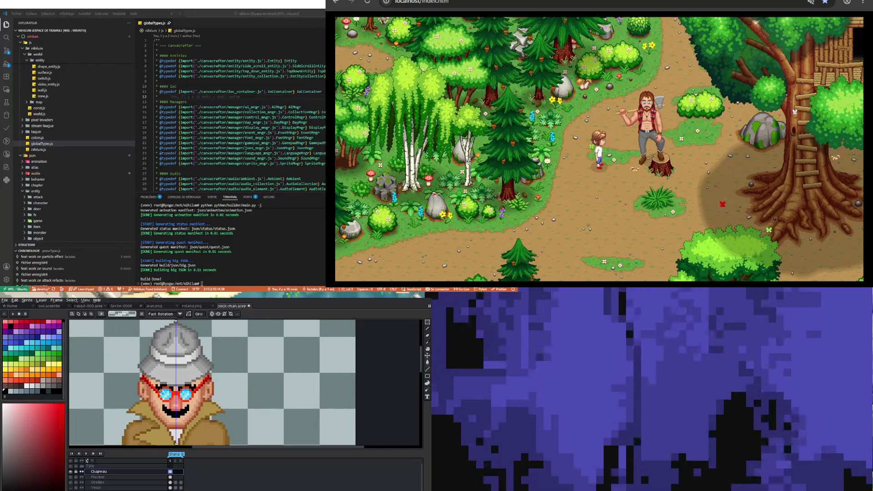
scroll(159, 387, "down", 1)
scroll(159, 386, "down", 1)
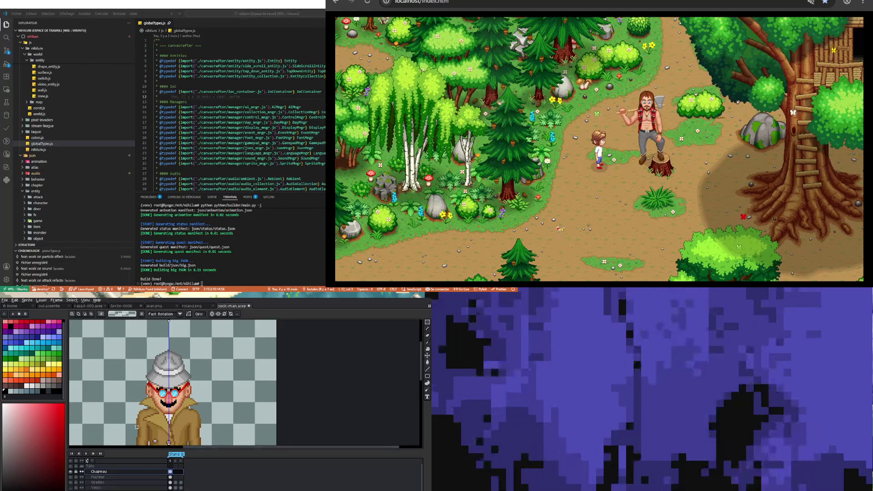
scroll(136, 427, "down", 3)
scroll(144, 403, "up", 2)
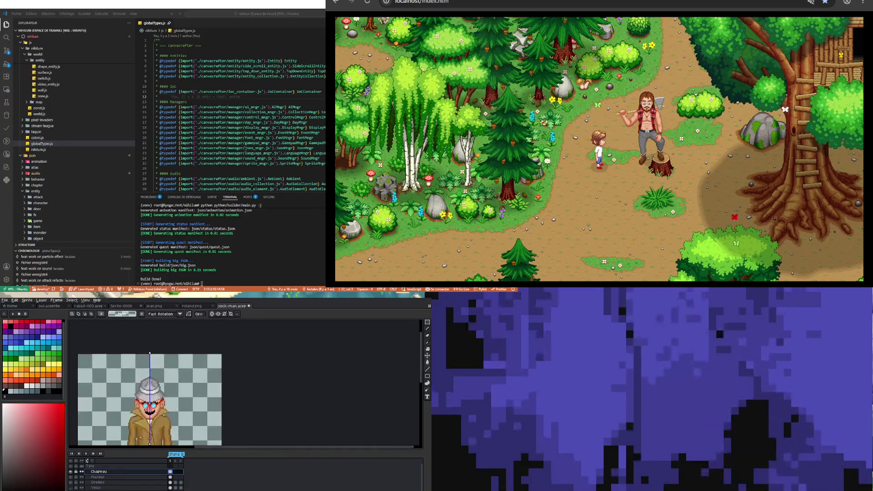
scroll(144, 403, "up", 2)
scroll(142, 403, "down", 3)
scroll(149, 422, "up", 3)
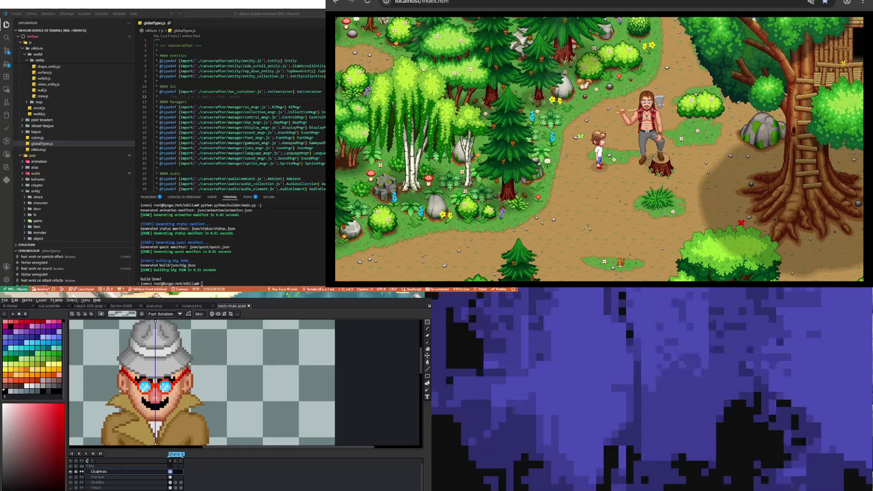
scroll(144, 376, "up", 1)
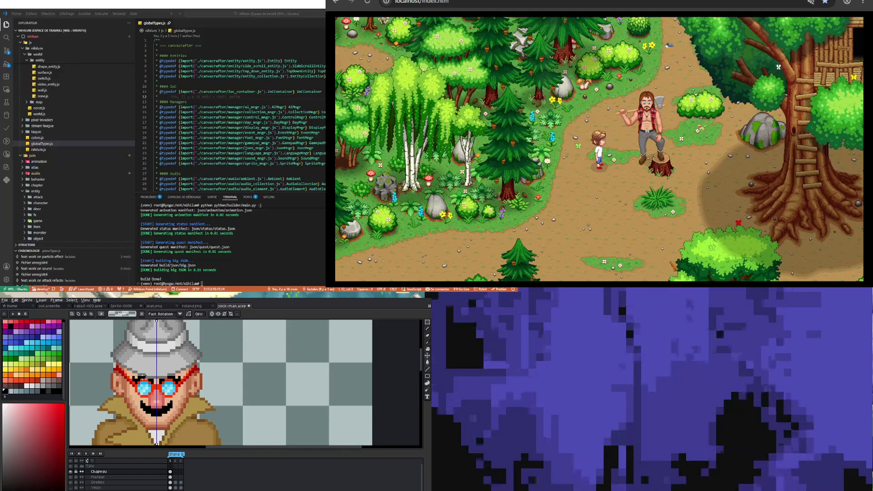
scroll(117, 374, "up", 3)
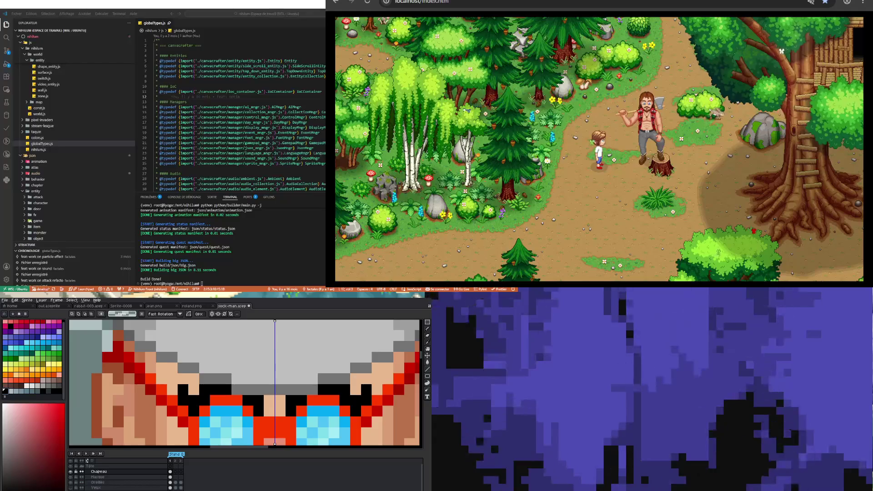
Rename the layer to 'Cheveux' through its Properties
right_click(111, 488)
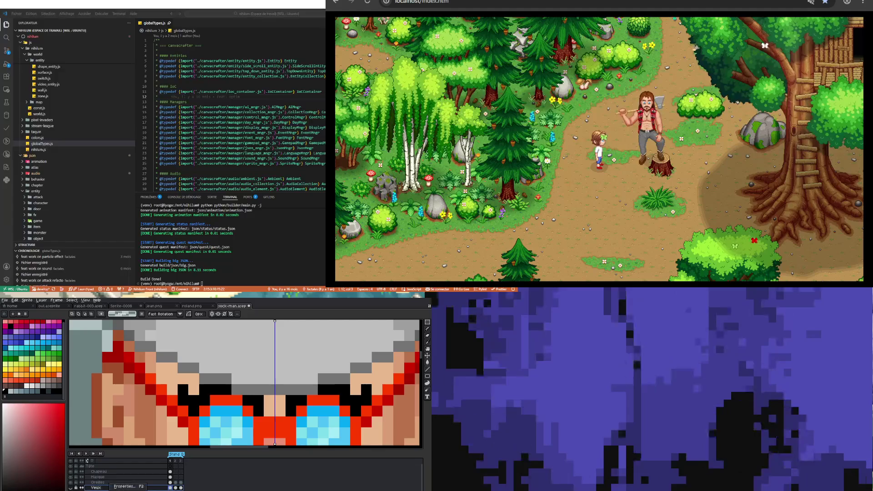
left_click(114, 486)
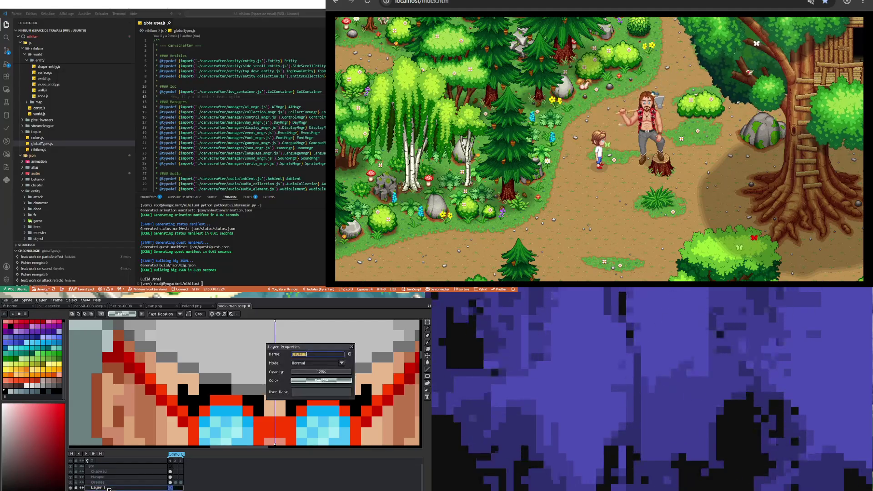
type("Cheveux")
key("Return")
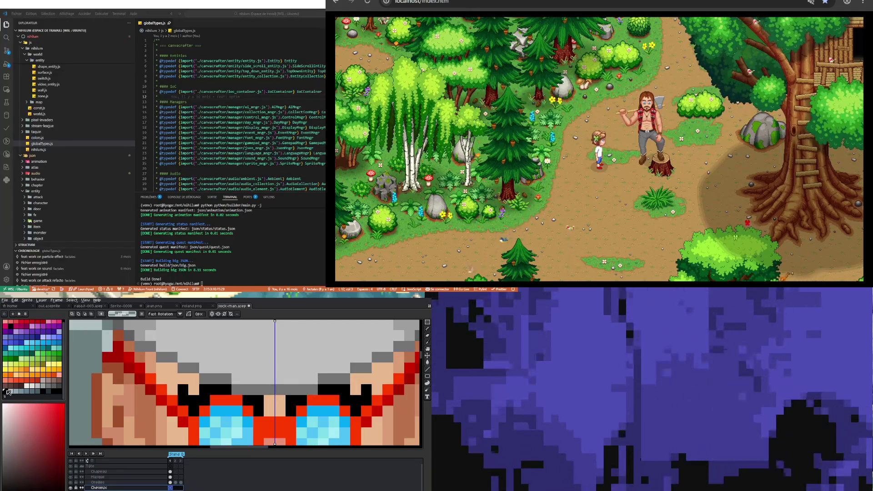
Draw black side hair strokes on both sides of the head with the Pencil
scroll(246, 385, "down", 2)
scroll(245, 384, "down", 2)
scroll(246, 384, "up", 1)
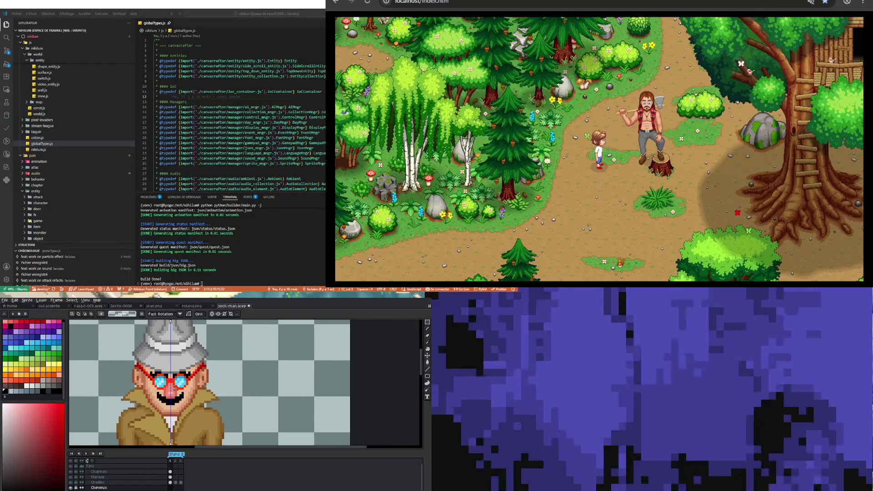
key("b")
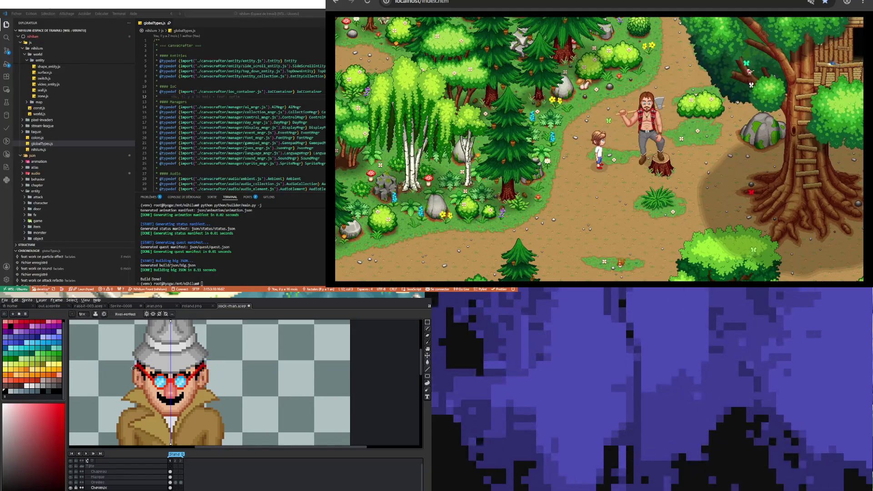
left_click_drag(126, 374, 129, 376)
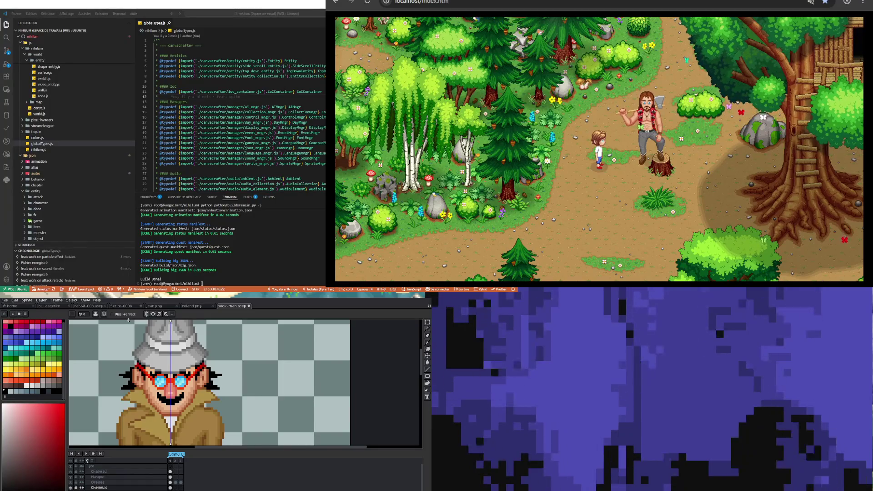
Select the Masque layer and pick orange-yellow, orange and pale swatches for the nose and grin
left_click(49, 370)
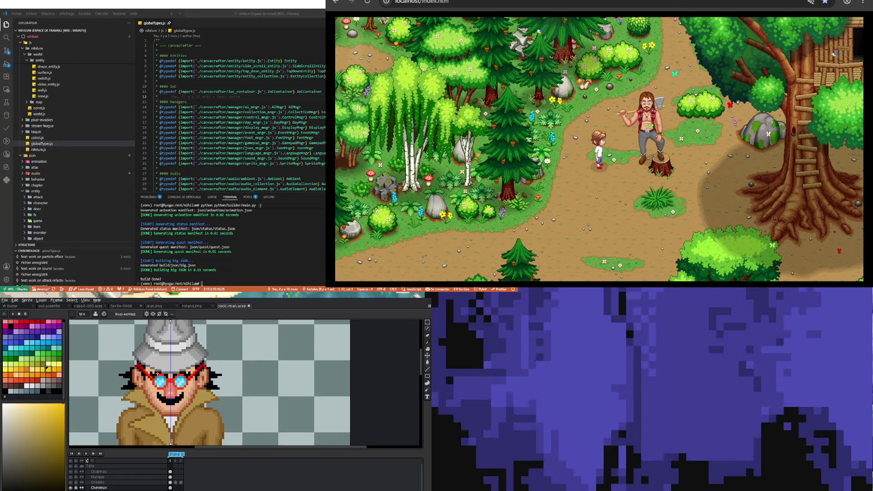
left_click(171, 477)
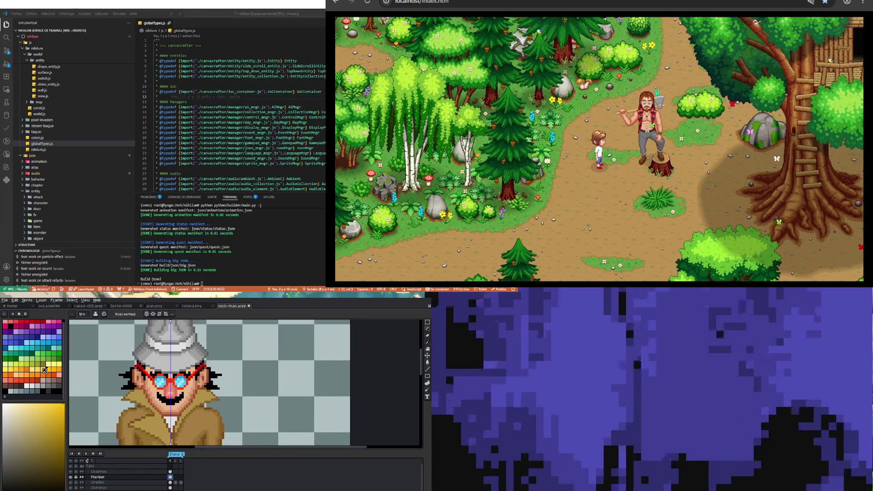
left_click(59, 371)
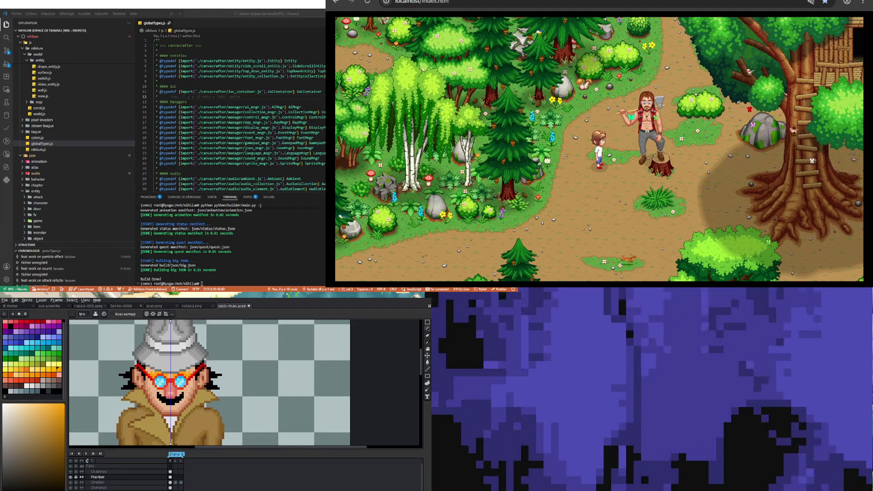
left_click(33, 386)
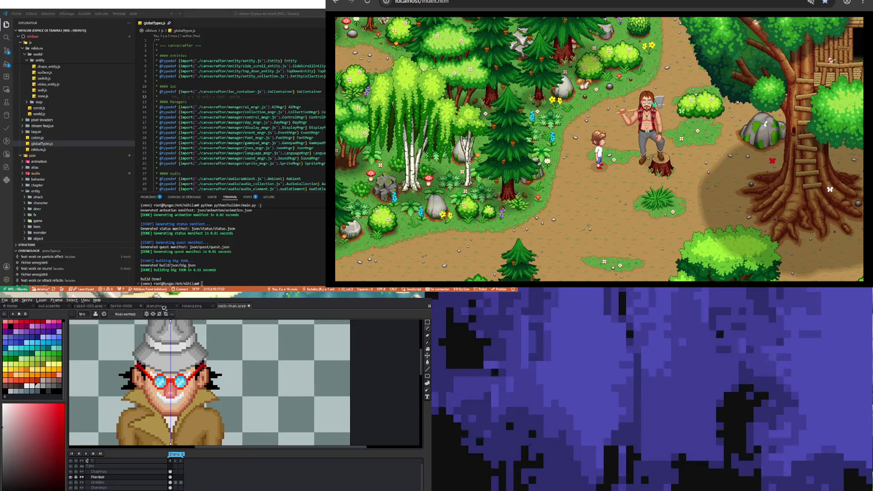
scroll(156, 386, "down", 3)
scroll(162, 386, "down", 2)
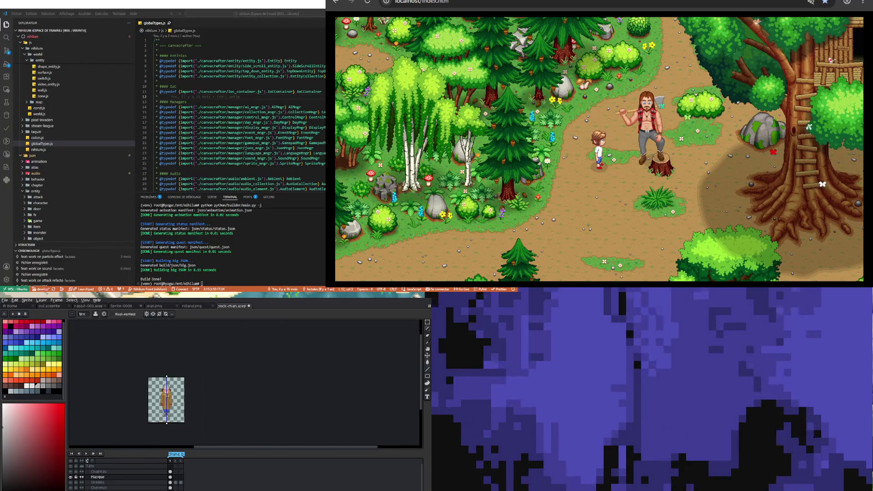
scroll(162, 386, "up", 2)
scroll(162, 387, "down", 1)
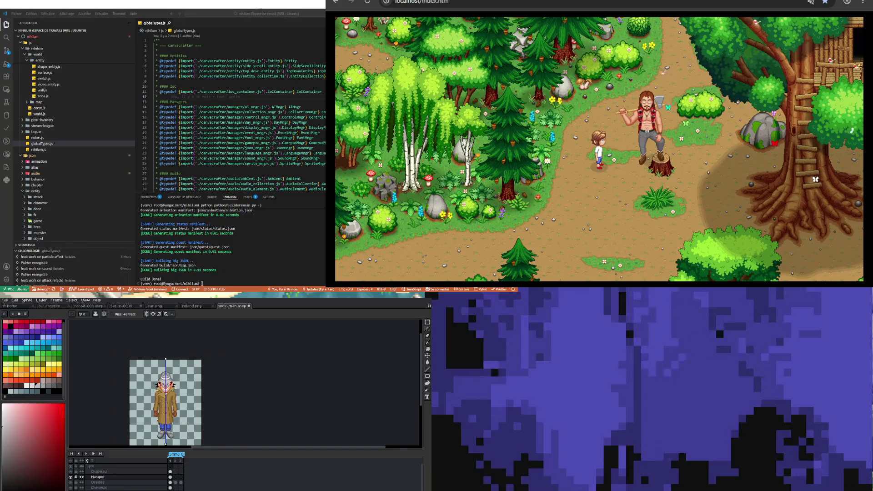
scroll(162, 386, "up", 2)
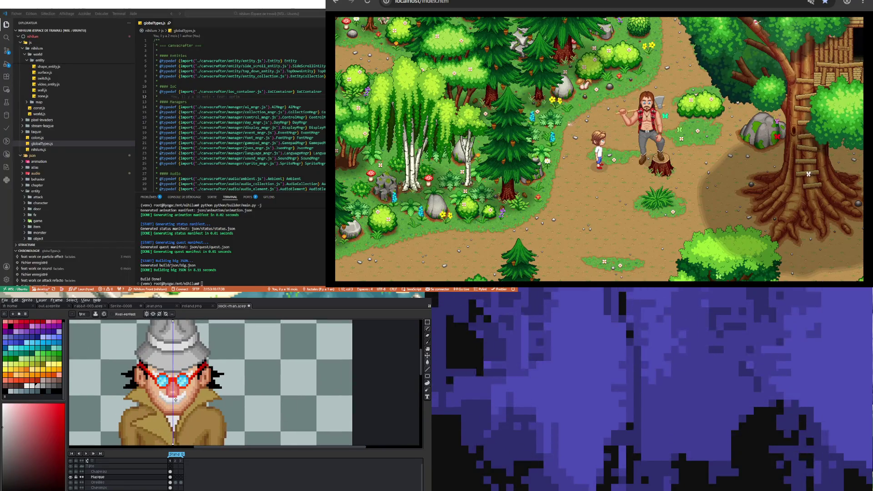
scroll(175, 400, "up", 1)
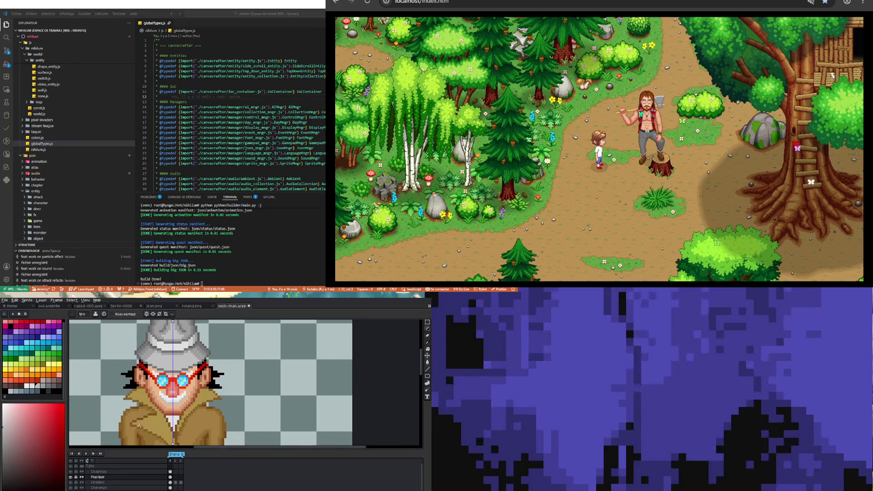
scroll(150, 409, "down", 2)
scroll(150, 410, "down", 1)
scroll(154, 411, "up", 1)
scroll(154, 411, "up", 1)
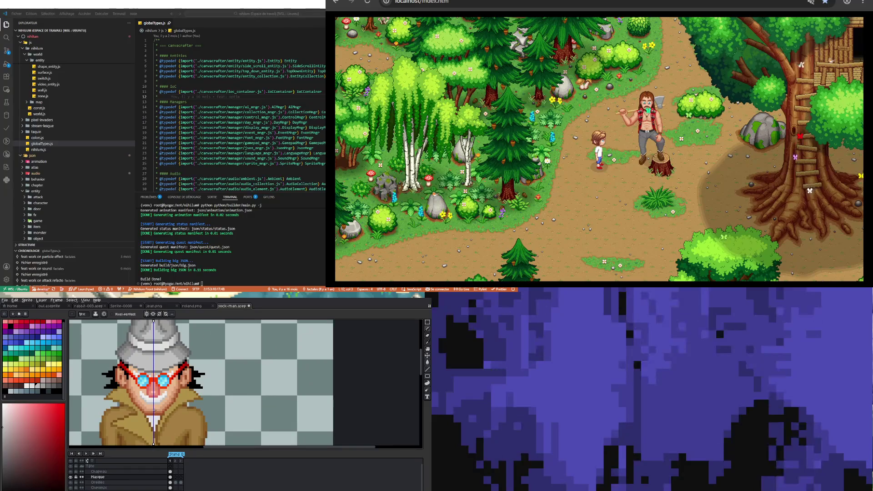
scroll(153, 415, "up", 1)
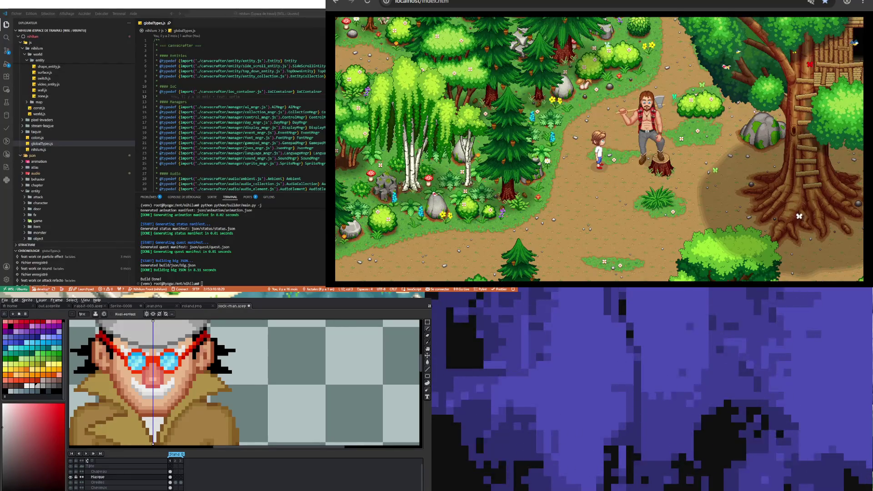
scroll(157, 362, "up", 1)
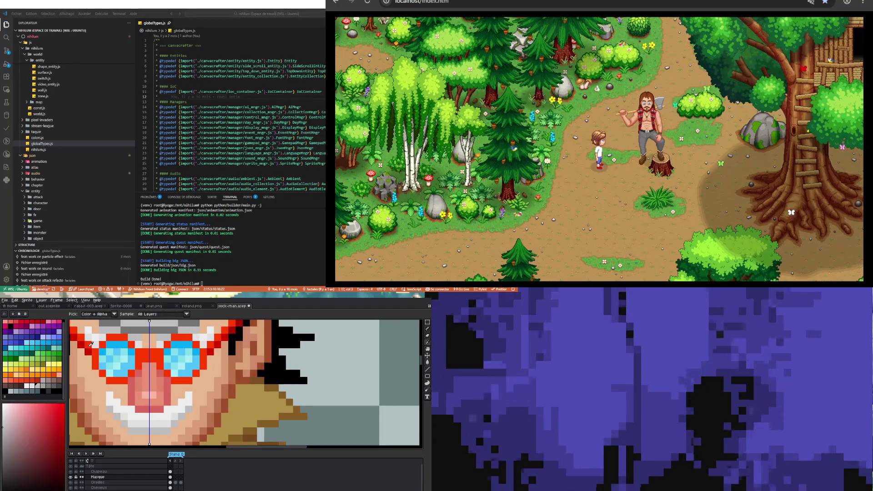
Add red pixels under both cyan lenses to thicken the glasses frame
left_click(102, 380)
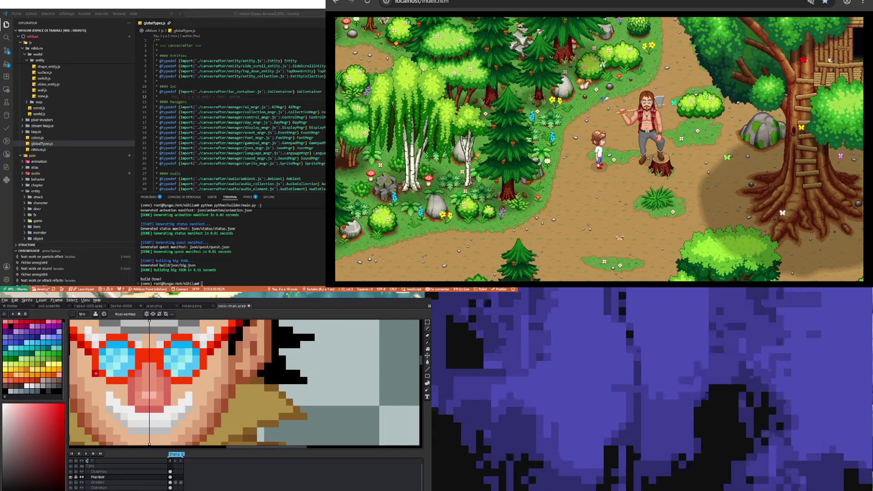
mouse_move(105, 384)
left_mouse_down()
mouse_move(122, 392)
mouse_move(114, 389)
left_mouse_up()
scroll(111, 389, "down", 2)
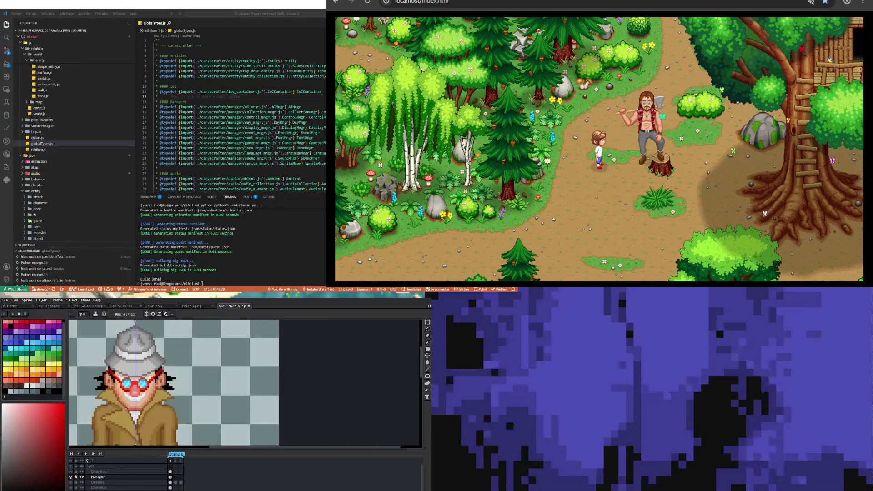
scroll(121, 387, "up", 2)
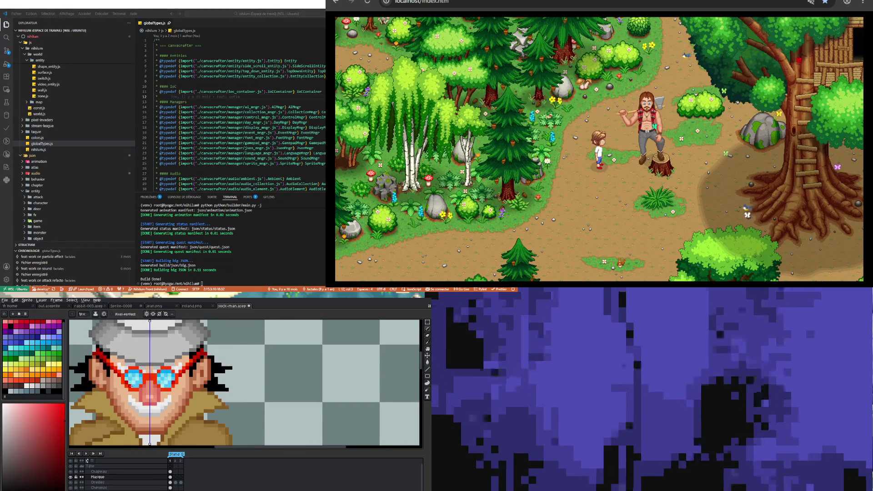
scroll(122, 391, "down", 2)
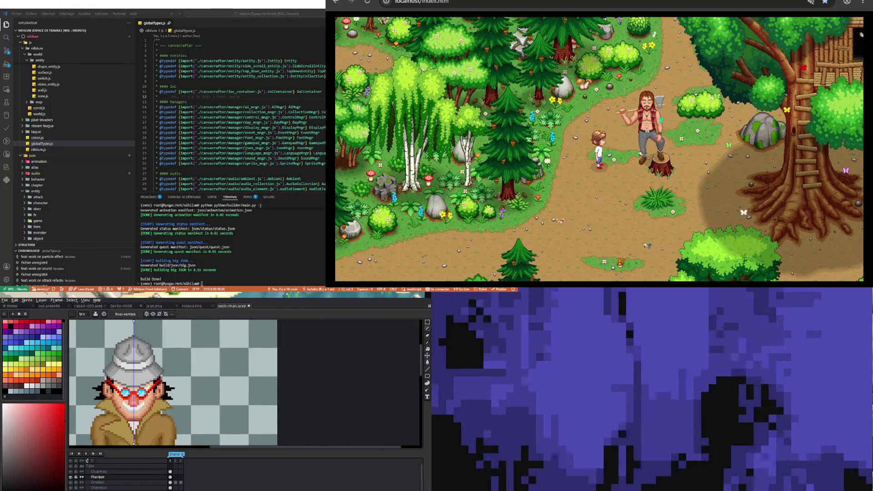
Switch briefly to the Move tool, return to the Pencil, and zoom to inspect the frame
key("v")
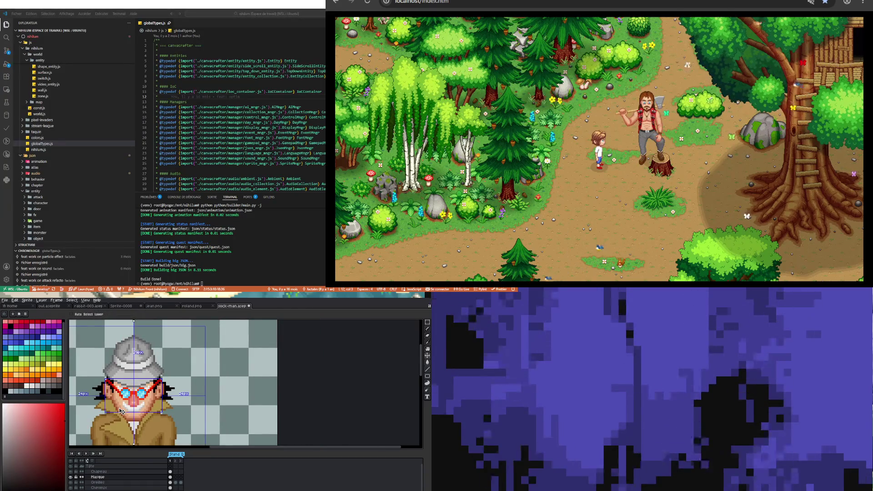
key("b")
scroll(161, 403, "down", 1)
scroll(161, 402, "up", 1)
scroll(161, 402, "down", 1)
scroll(161, 402, "down", 2)
scroll(160, 412, "up", 1)
scroll(160, 411, "up", 1)
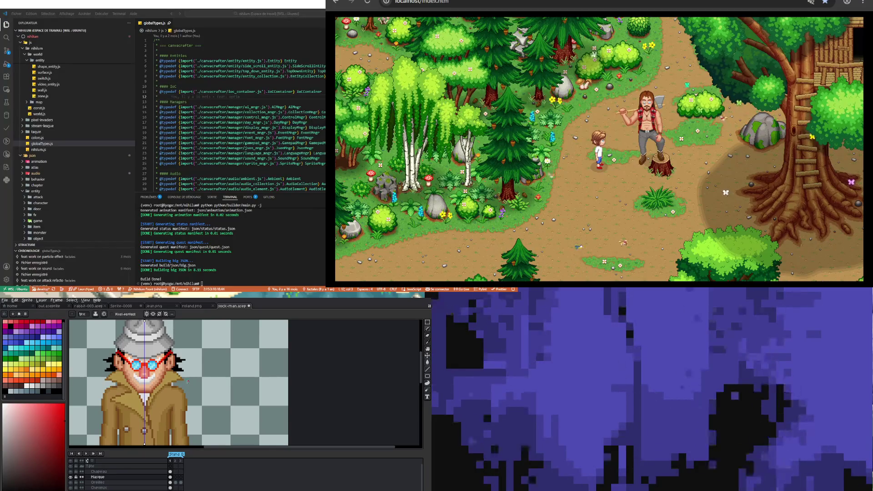
scroll(171, 408, "down", 1)
scroll(171, 409, "up", 2)
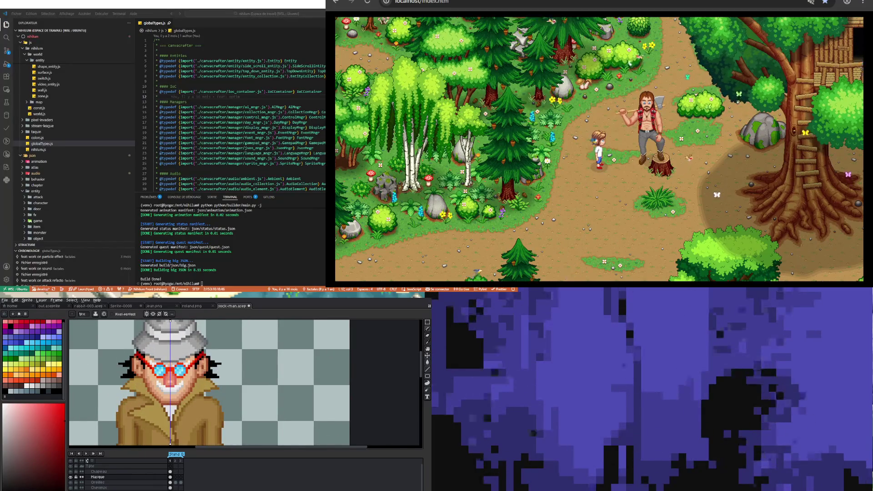
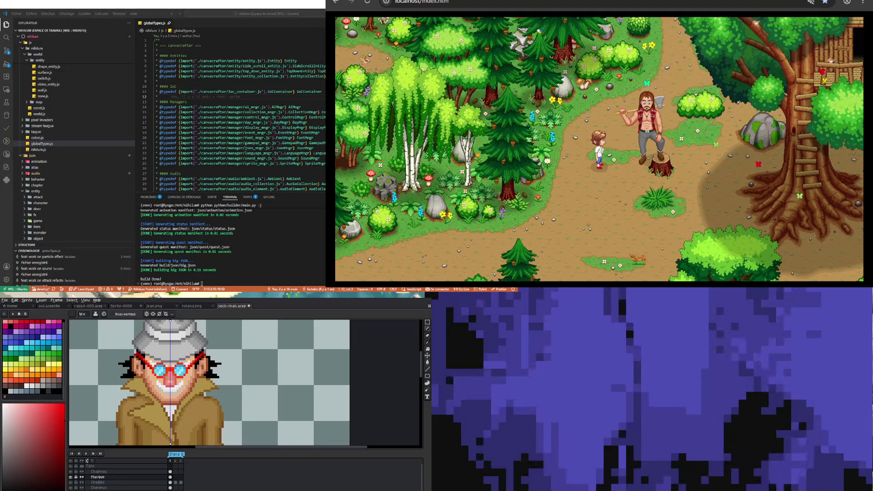
Sample white from the sprite for the symmetric moustache under the nose
scroll(171, 378, "up", 2)
scroll(171, 377, "up", 2)
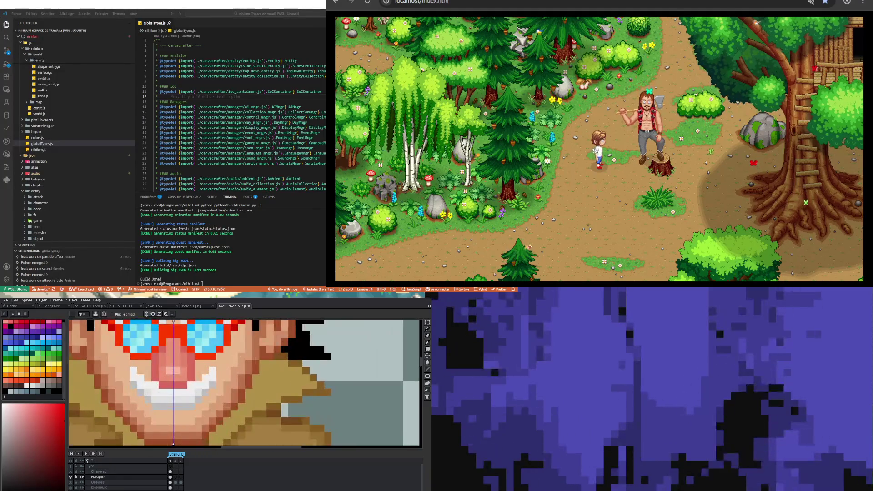
key("i")
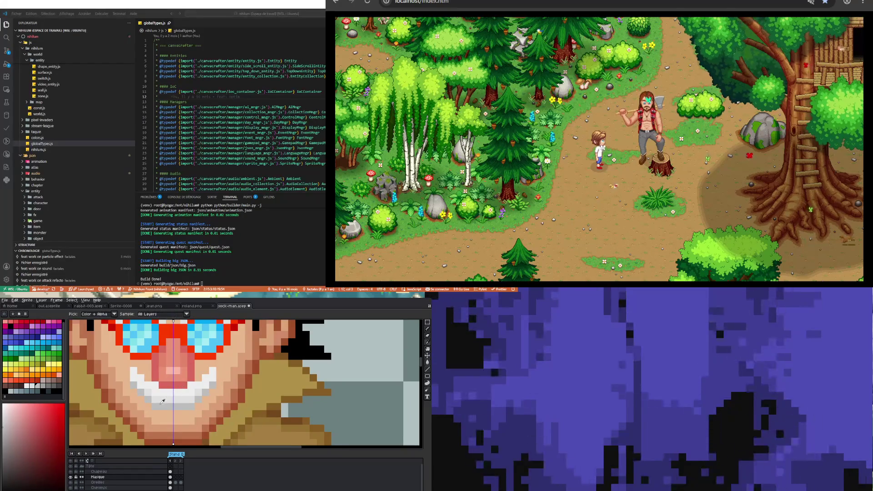
left_click(159, 401)
key("b")
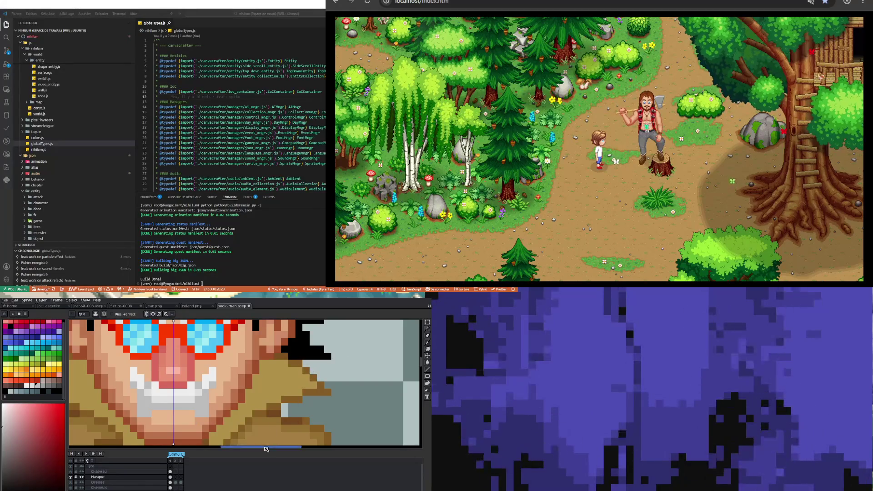
Paint skin tone over the stray white pixels beside the nose
scroll(136, 384, "up", 2)
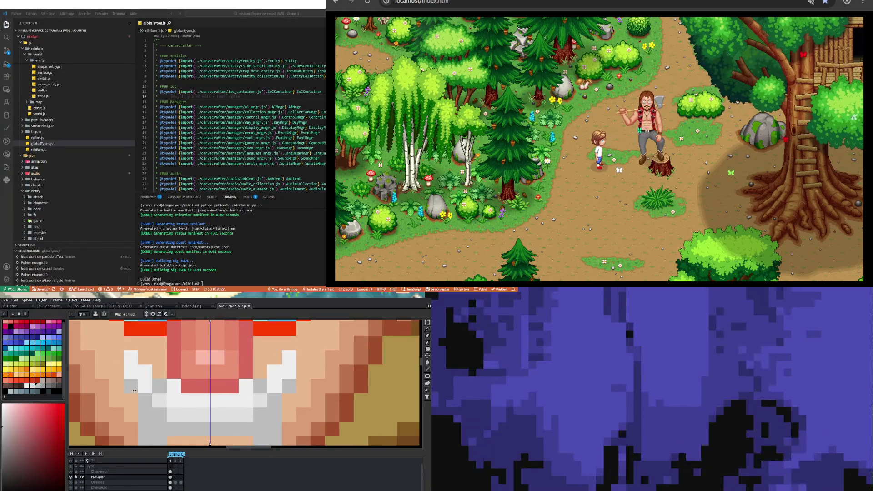
key("b")
mouse_move(132, 390)
left_mouse_down()
mouse_move(131, 357)
mouse_move(145, 372)
left_mouse_up()
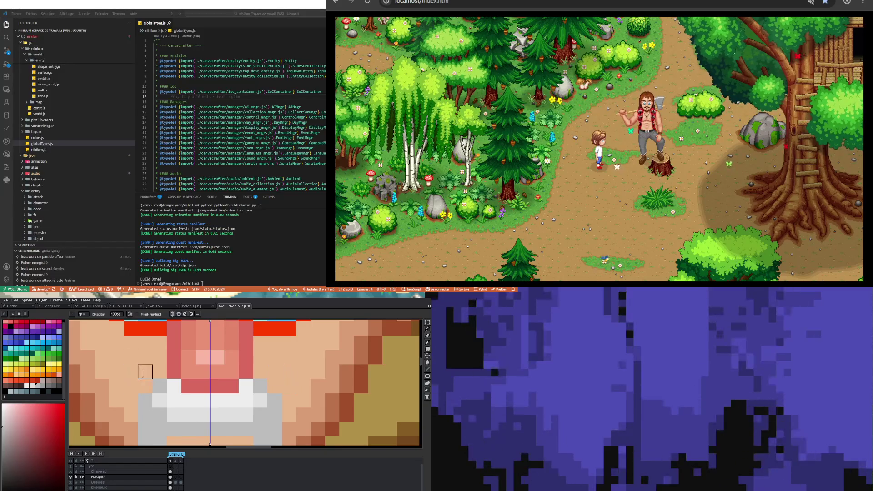
scroll(145, 372, "down", 2)
scroll(136, 382, "up", 2)
key("i")
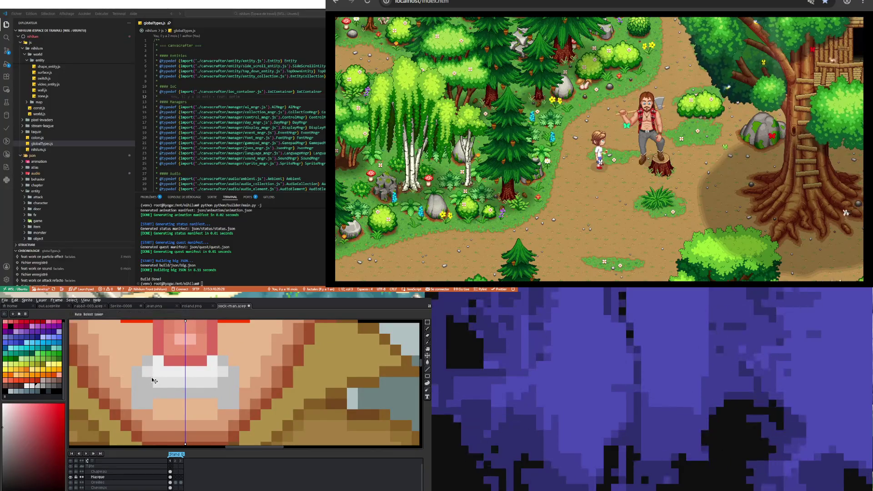
left_click(153, 368)
key("v")
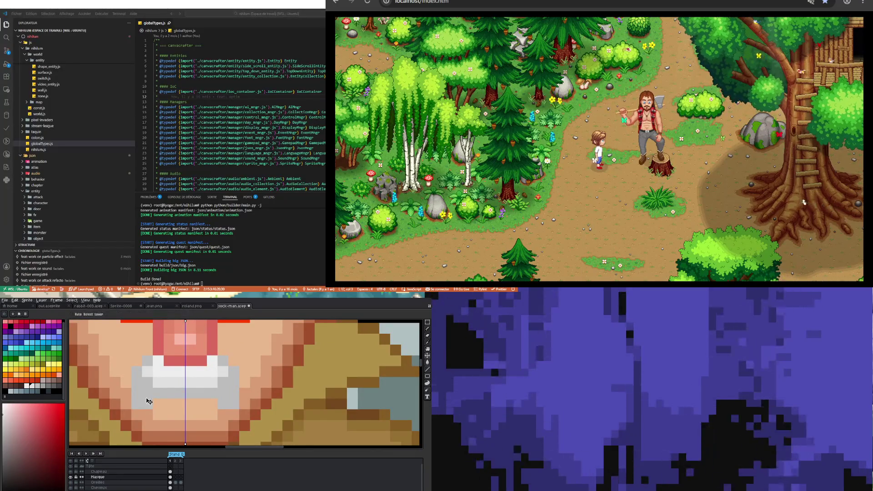
key("b")
scroll(149, 402, "down", 3)
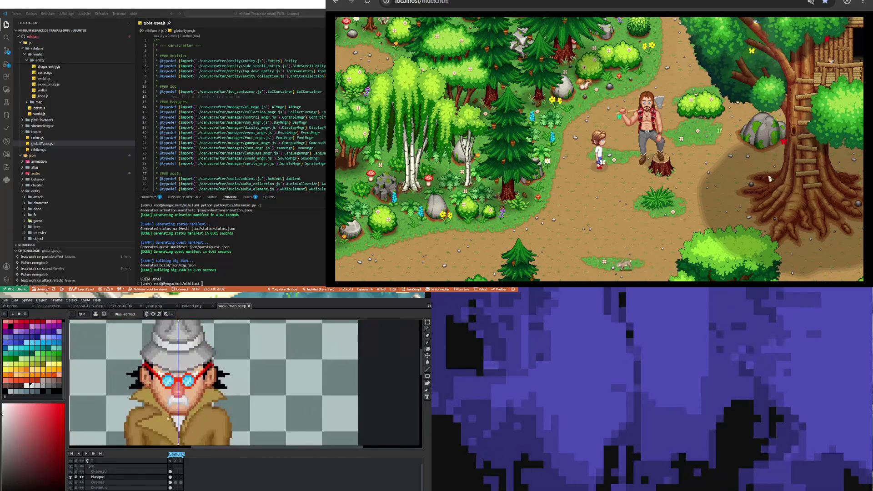
Sample the lighter grey from the moustache
scroll(168, 418, "up", 3)
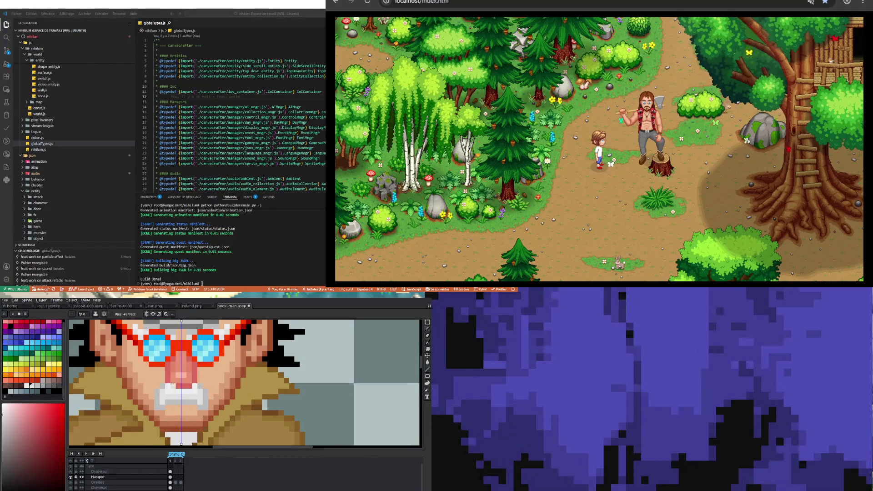
scroll(171, 396, "up", 1)
key("i")
key("b")
scroll(160, 400, "down", 3)
scroll(159, 407, "up", 1)
scroll(156, 407, "up", 3)
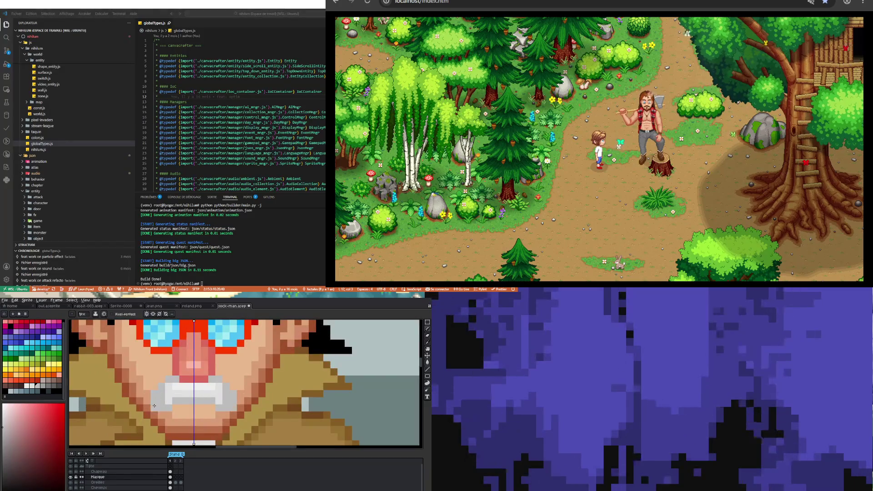
key("i")
left_click(168, 384)
key("b")
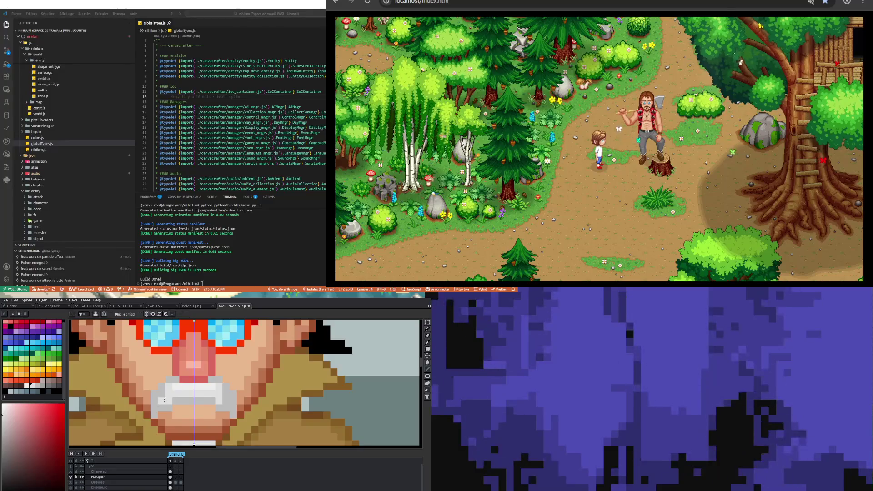
Add grey shading pixels below the moustache's grey band
scroll(164, 400, "down", 2)
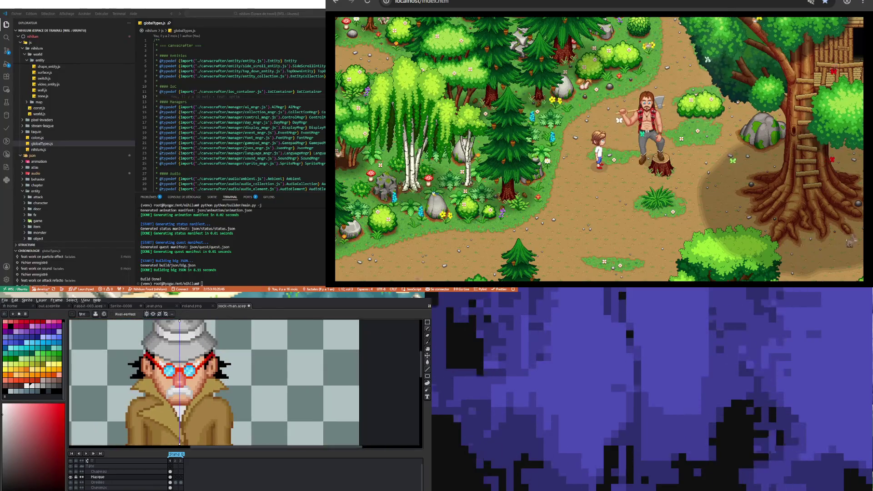
scroll(176, 394, "up", 3)
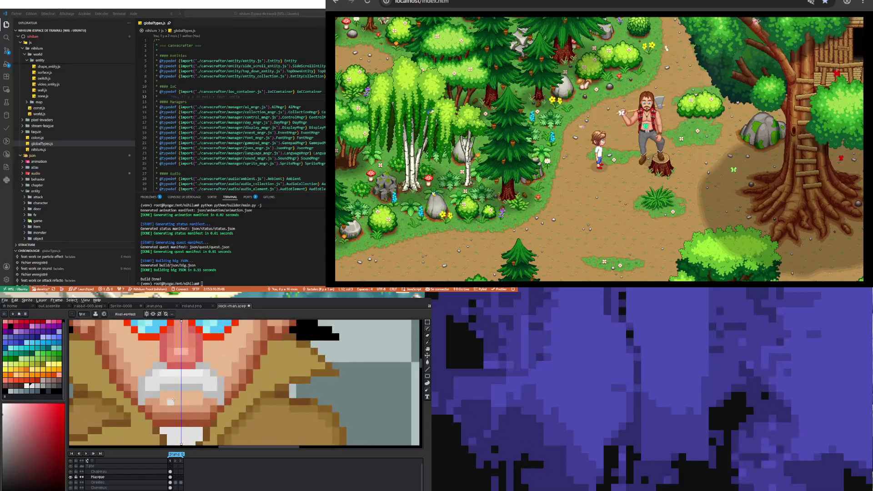
key("e")
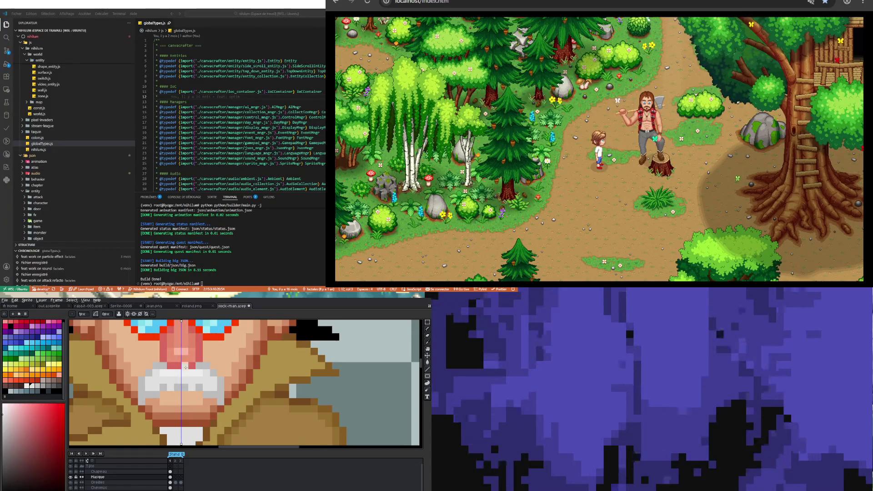
key("v")
key("i")
left_click(172, 384)
key("b")
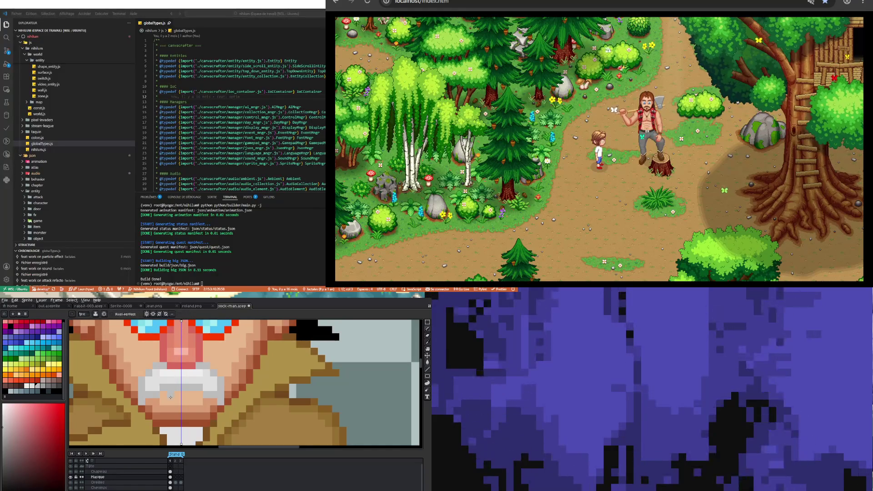
left_click_drag(172, 393, 173, 402)
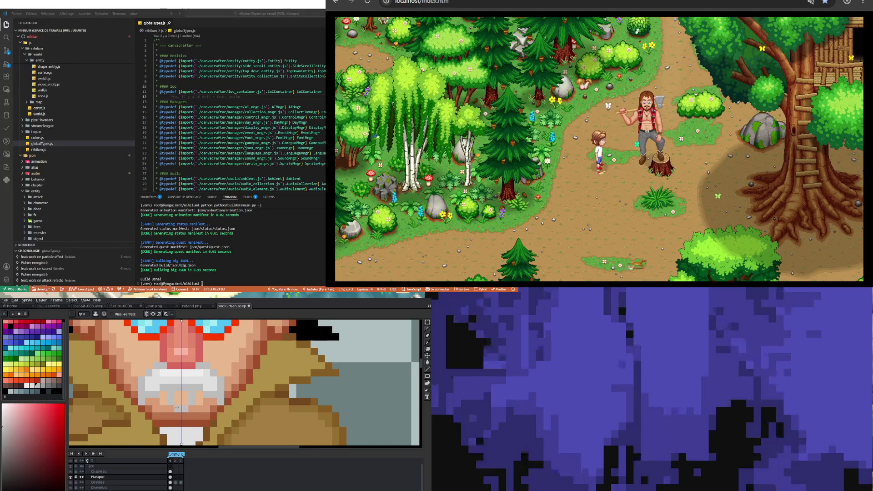
Add mirrored light grey pixels to the beard
key("i")
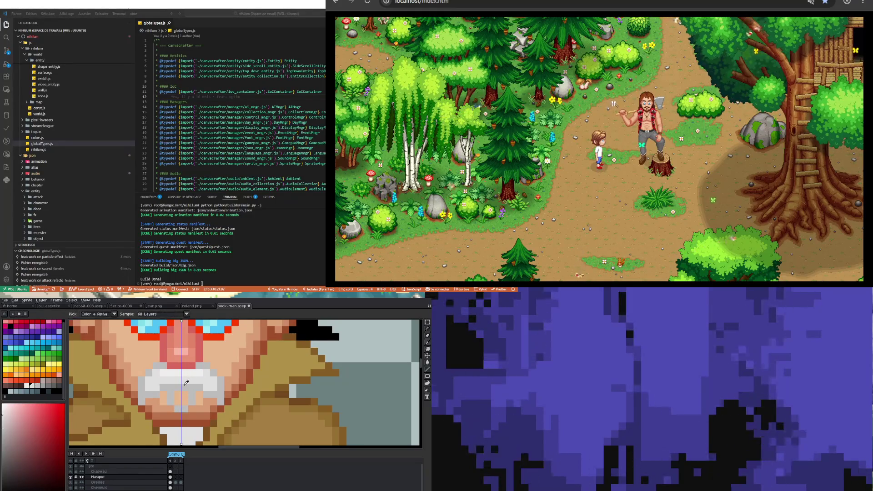
key("b")
scroll(182, 396, "down", 3)
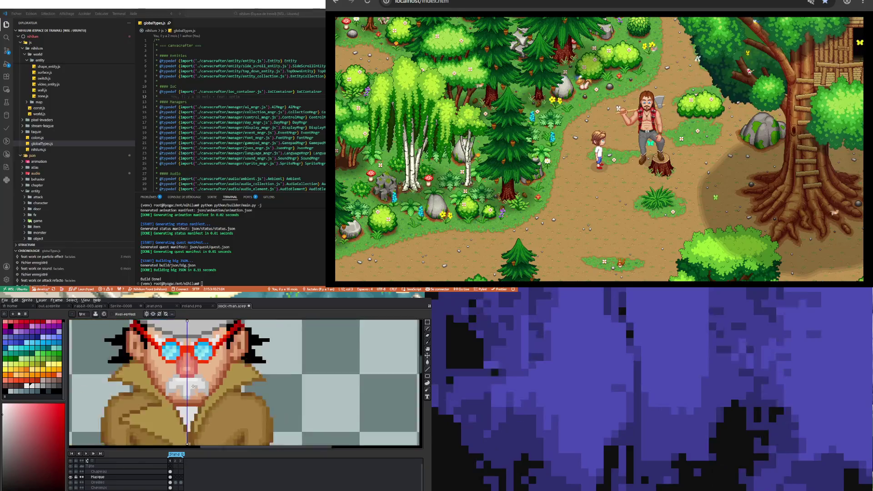
scroll(190, 390, "up", 3)
key("v")
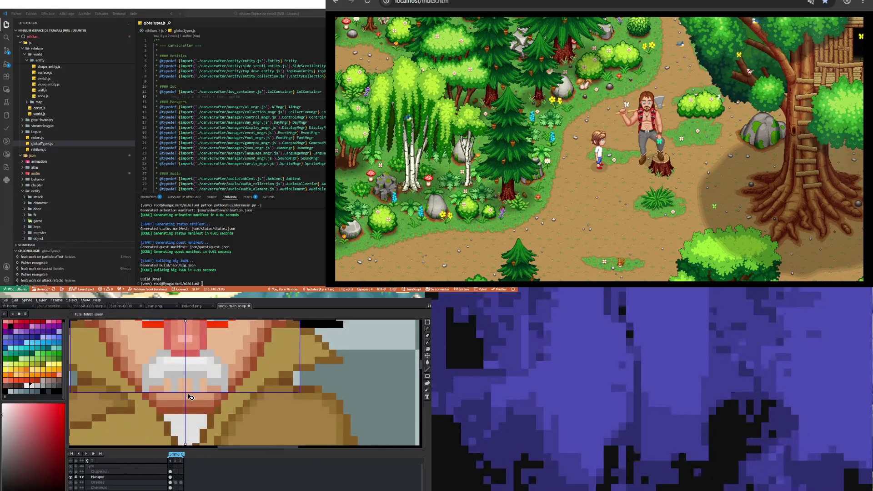
key("b")
scroll(190, 397, "down", 3)
scroll(190, 397, "down", 1)
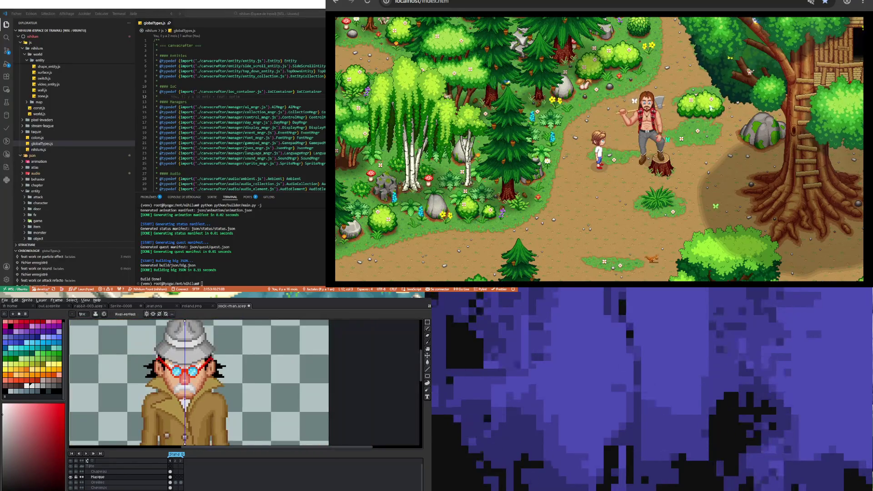
scroll(179, 388, "up", 2)
scroll(178, 386, "up", 1)
key("i")
left_click(180, 384)
key("b")
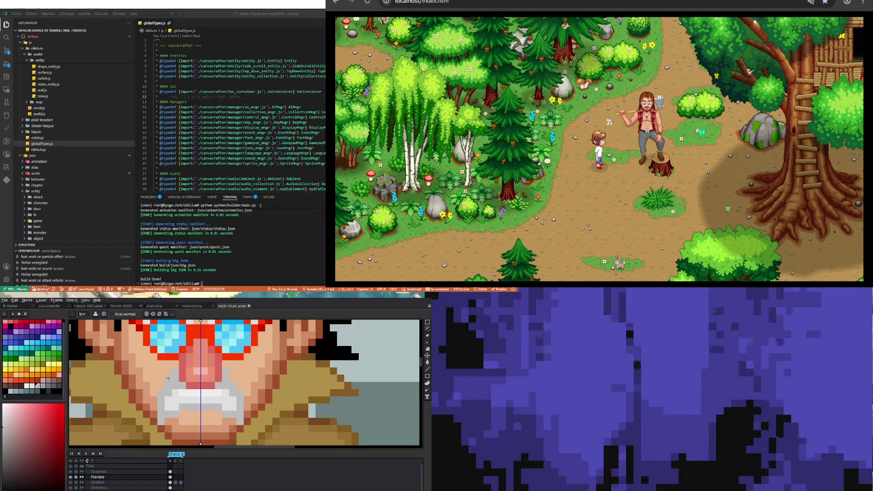
left_click(156, 393)
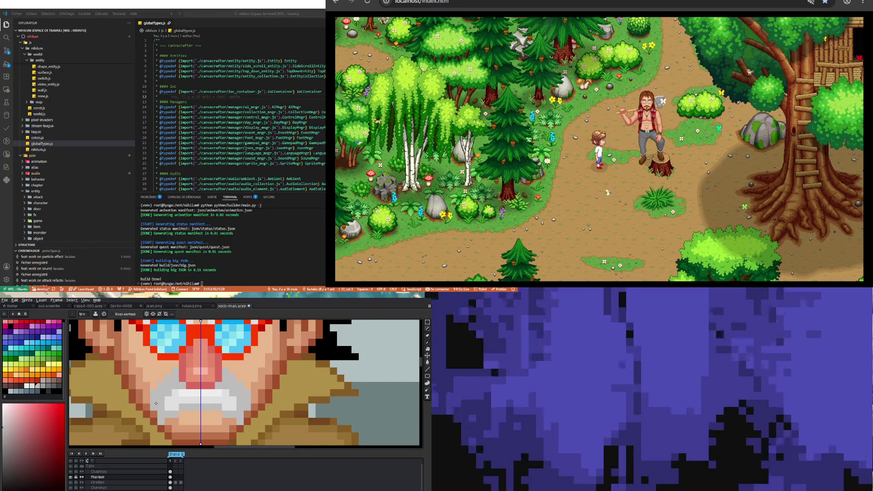
left_click(153, 413)
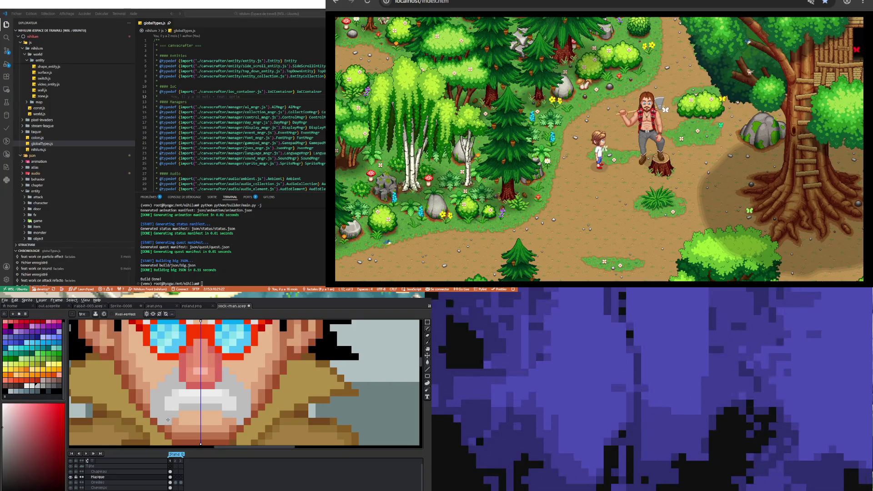
Paint a light column down the side of the moustache
key("i")
left_click(180, 381, "alt")
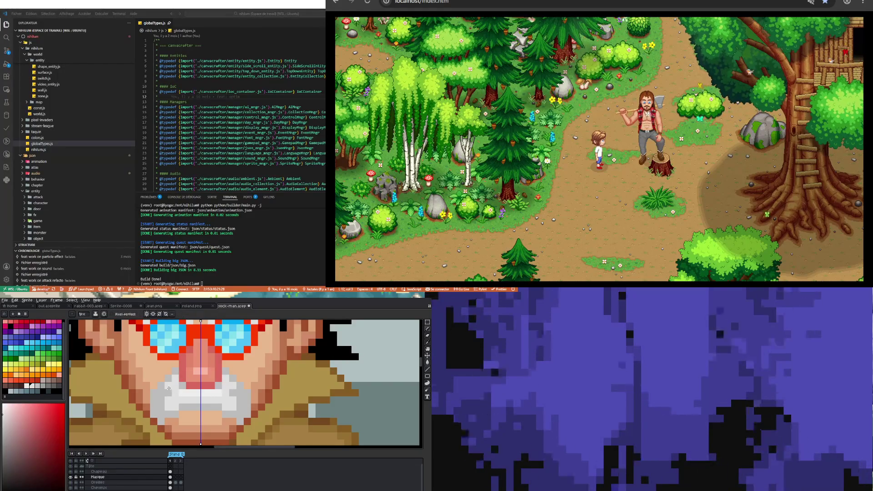
left_click_drag(161, 396, 161, 409)
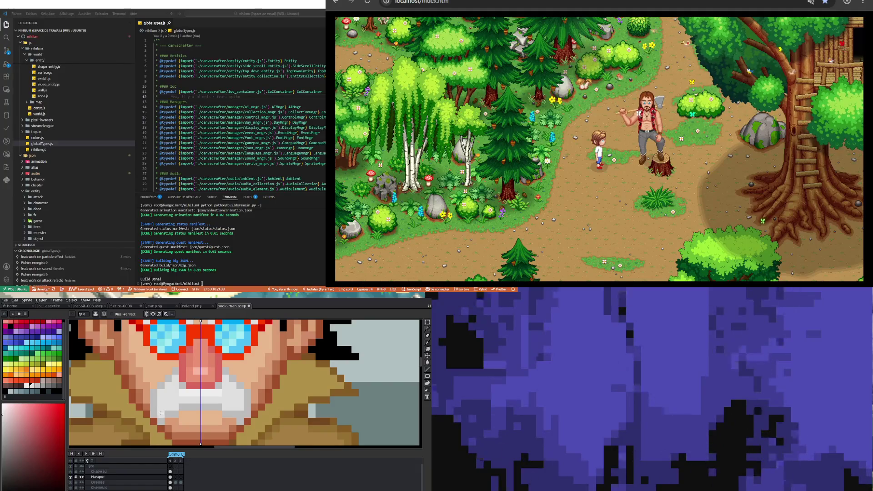
scroll(197, 399, "down", 3)
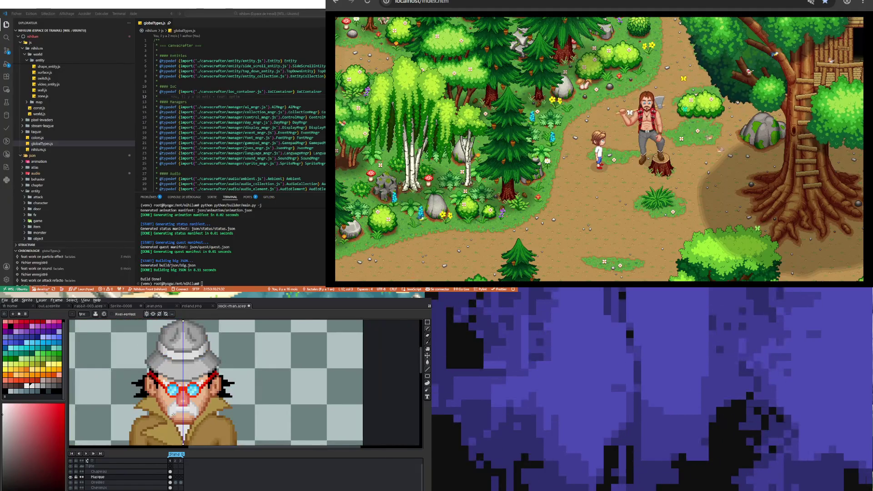
Sample the light grey beard colour from the sprite
scroll(172, 414, "up", 1)
scroll(173, 413, "up", 1)
key("i")
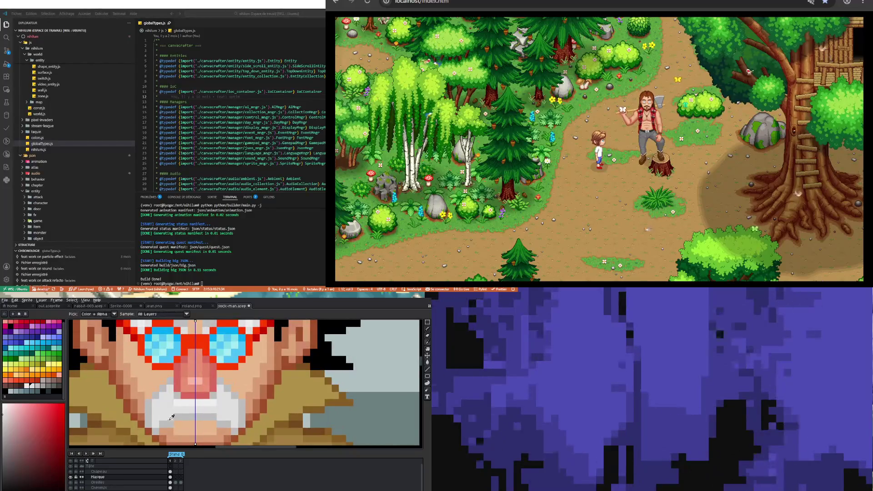
left_click(171, 421)
key("b")
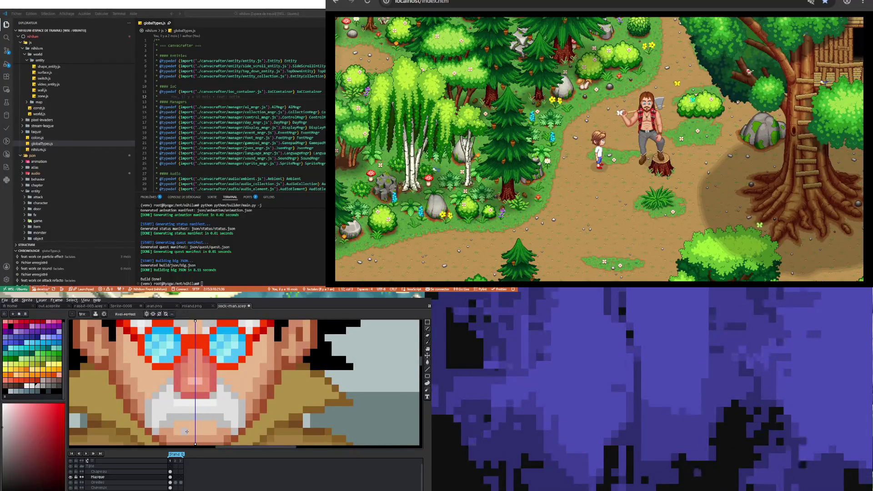
key("i")
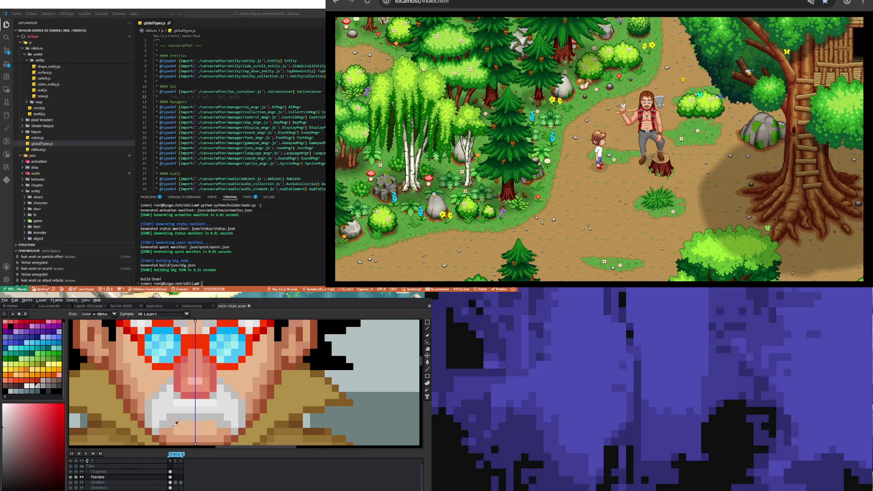
key("b")
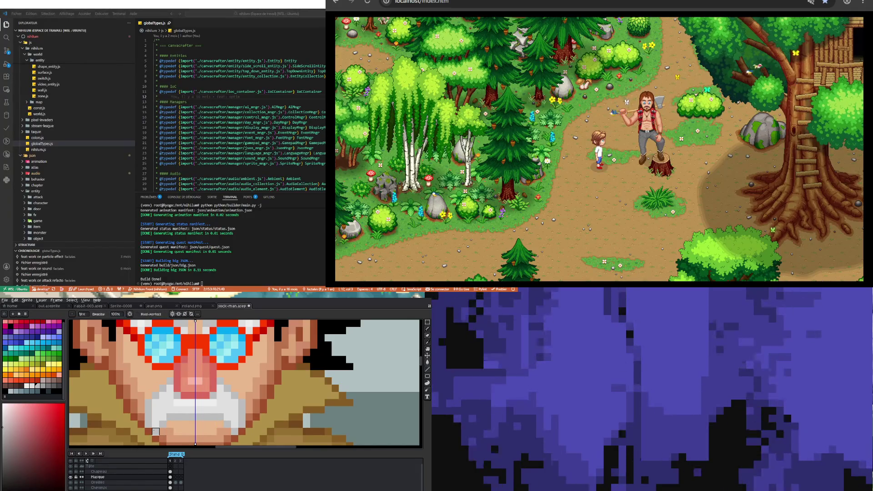
key("i")
key("b")
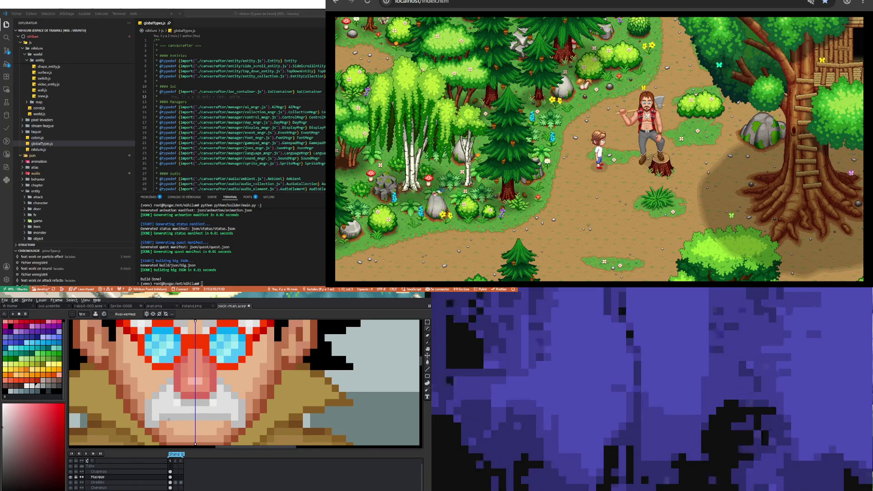
Repaint a horizontal strip of the face in the sampled skin tone
scroll(180, 402, "up", 1)
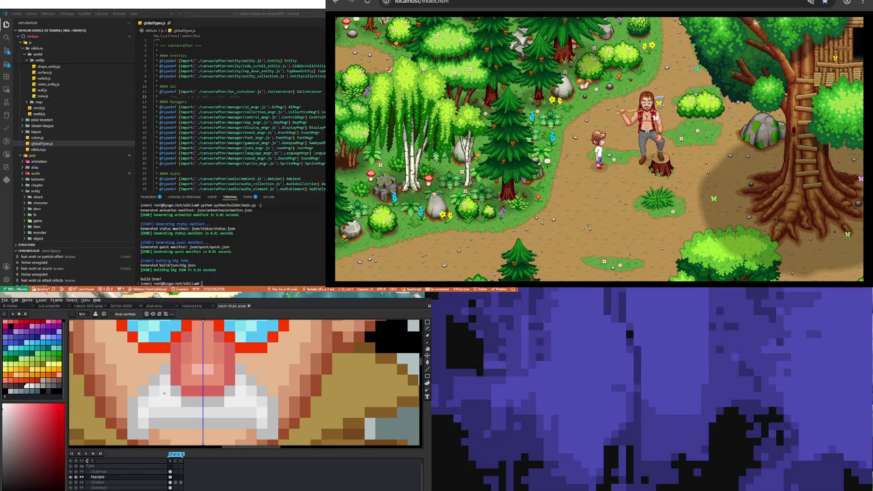
scroll(187, 409, "up", 1)
key("i")
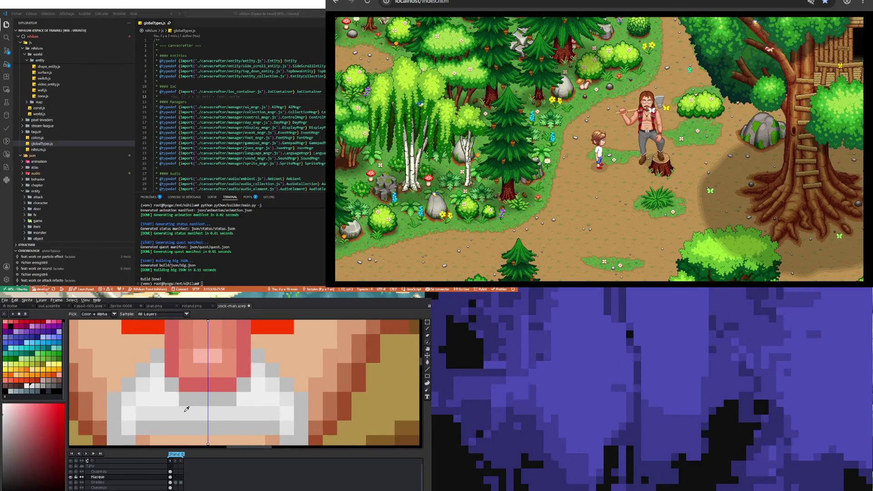
scroll(184, 407, "down", 3)
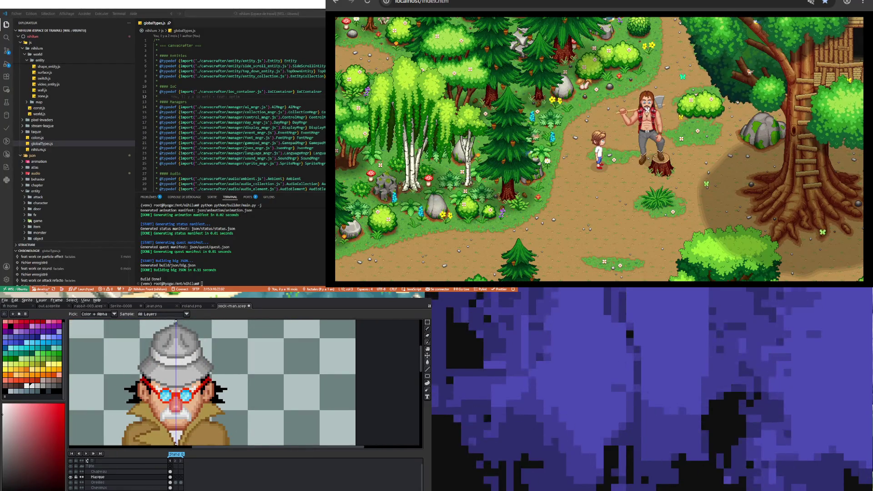
scroll(202, 369, "down", 3)
scroll(201, 370, "up", 1)
scroll(201, 369, "down", 1)
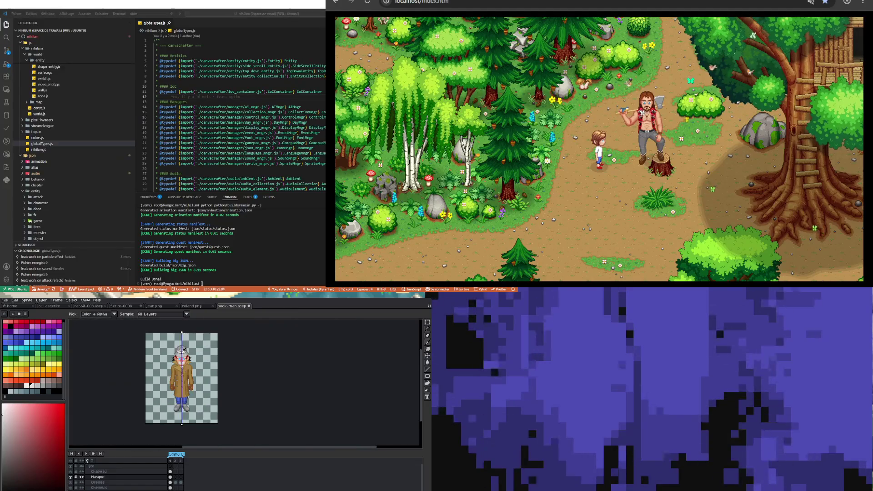
scroll(202, 369, "up", 1)
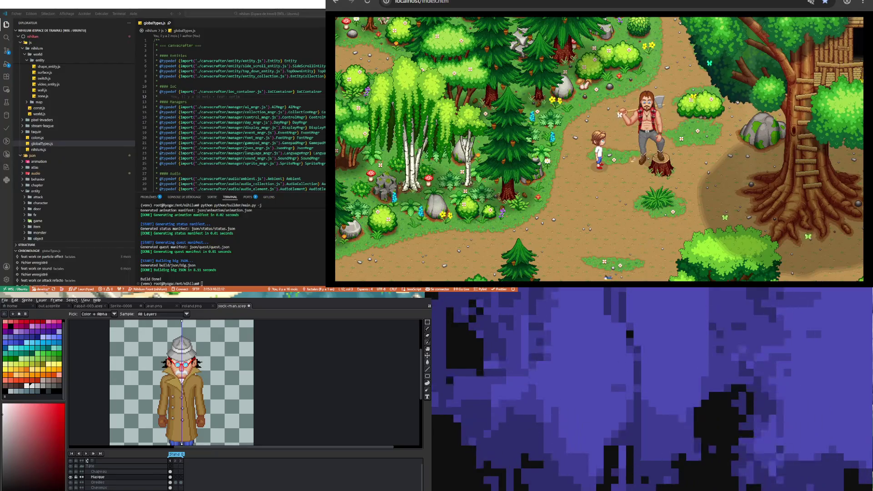
scroll(185, 371, "up", 1)
scroll(185, 371, "up", 1)
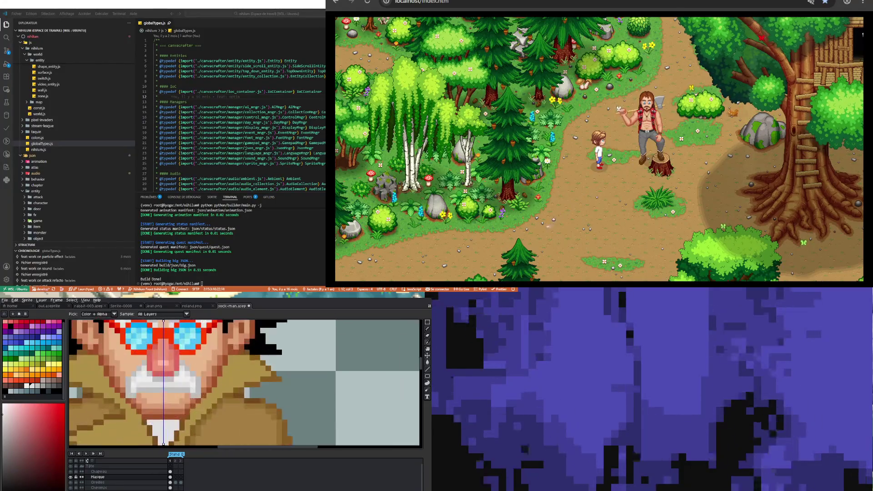
scroll(186, 371, "up", 1)
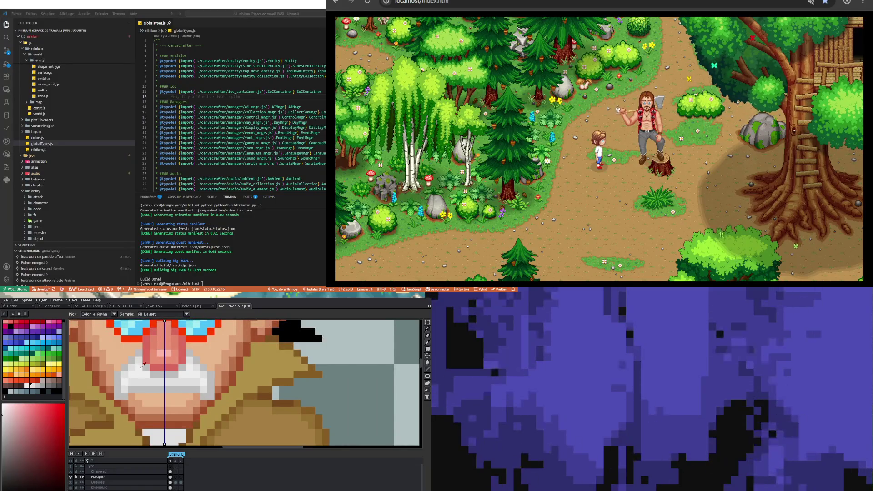
left_click(137, 395, "alt")
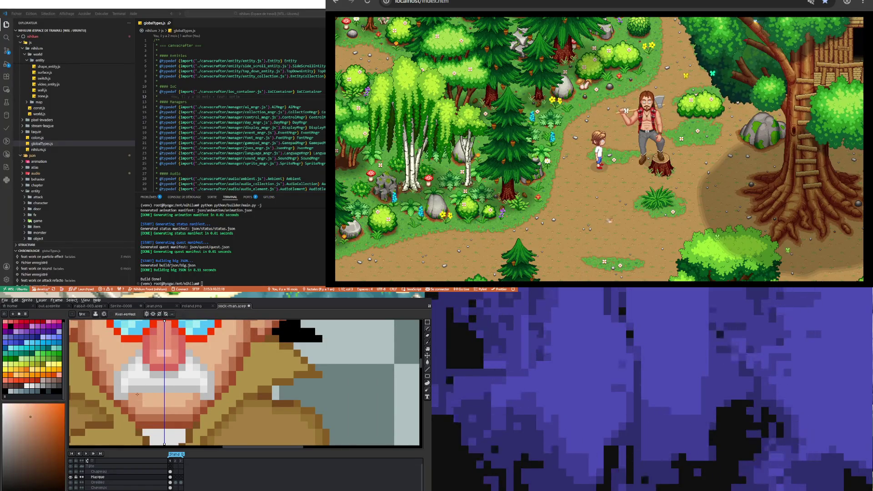
left_click_drag(144, 397, 183, 396)
Paint a near-white highlight along the top rows of the glasses, mirrored
scroll(182, 396, "down", 2)
scroll(183, 396, "down", 1)
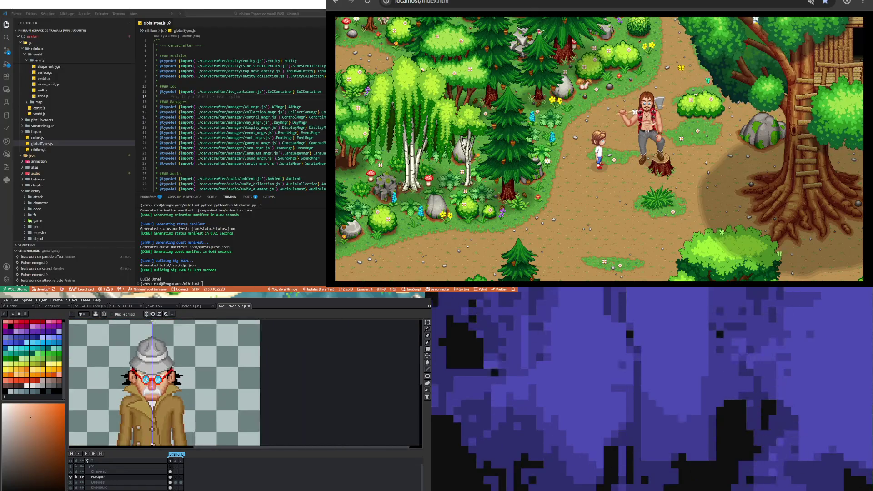
scroll(183, 397, "down", 1)
scroll(125, 393, "up", 2)
scroll(167, 369, "up", 1)
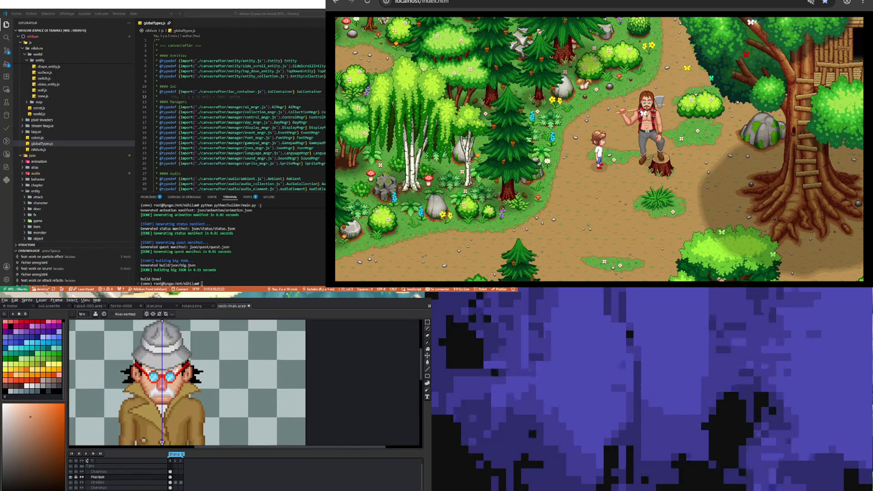
scroll(182, 423, "up", 1)
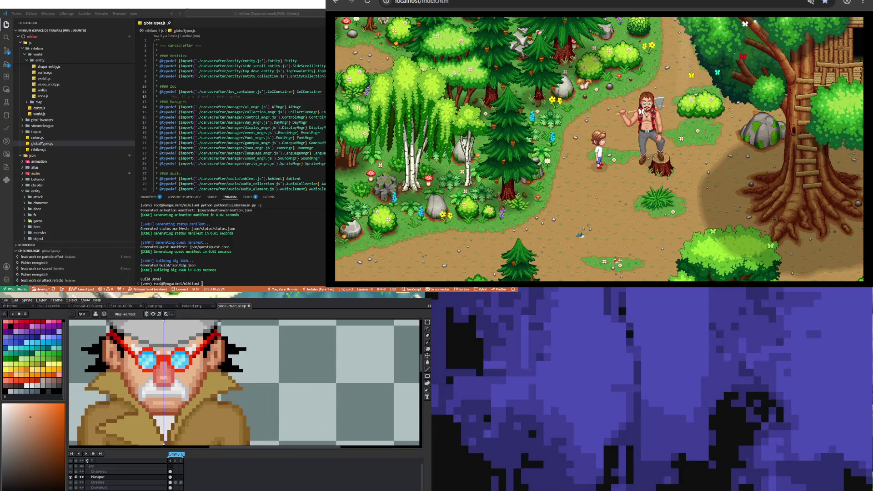
scroll(165, 397, "down", 2)
scroll(165, 397, "down", 1)
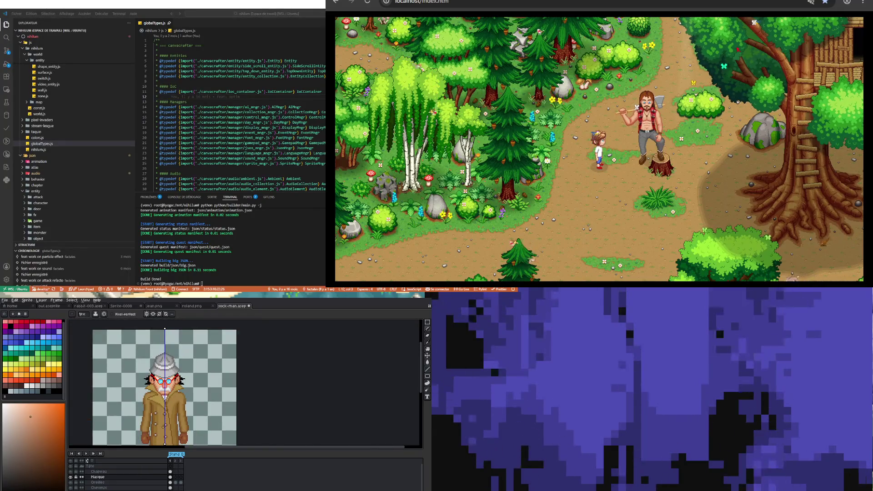
scroll(132, 381, "up", 1)
scroll(131, 381, "up", 1)
scroll(132, 382, "up", 1)
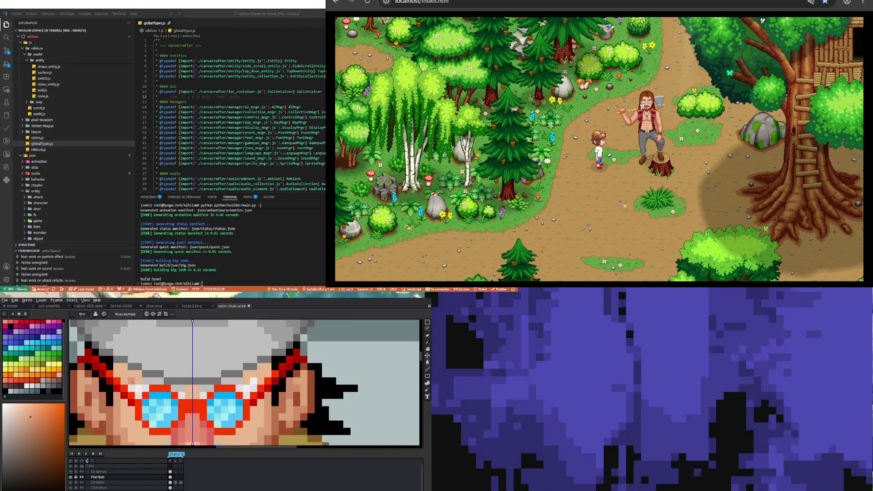
key("i")
key("b")
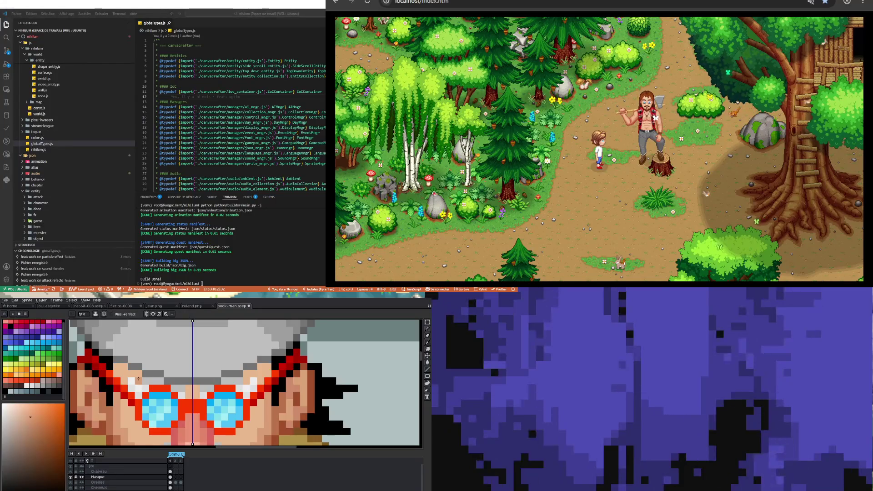
left_click(139, 380, "alt")
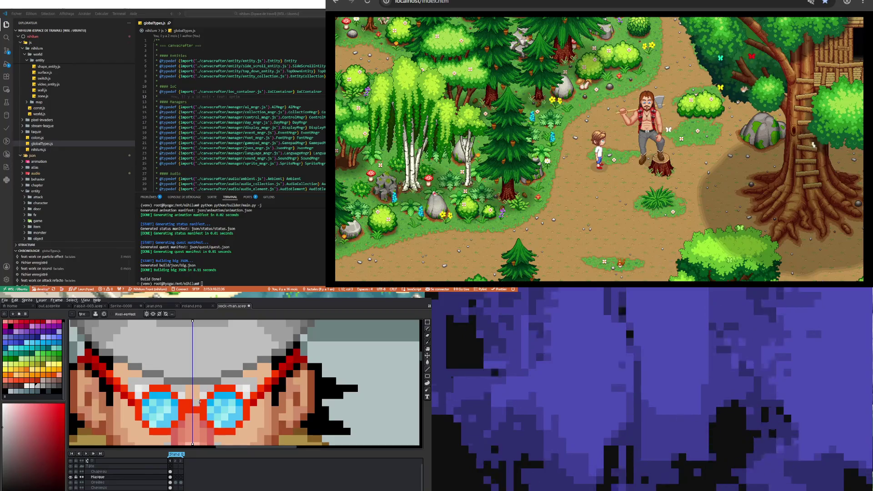
left_click_drag(205, 395, 144, 394)
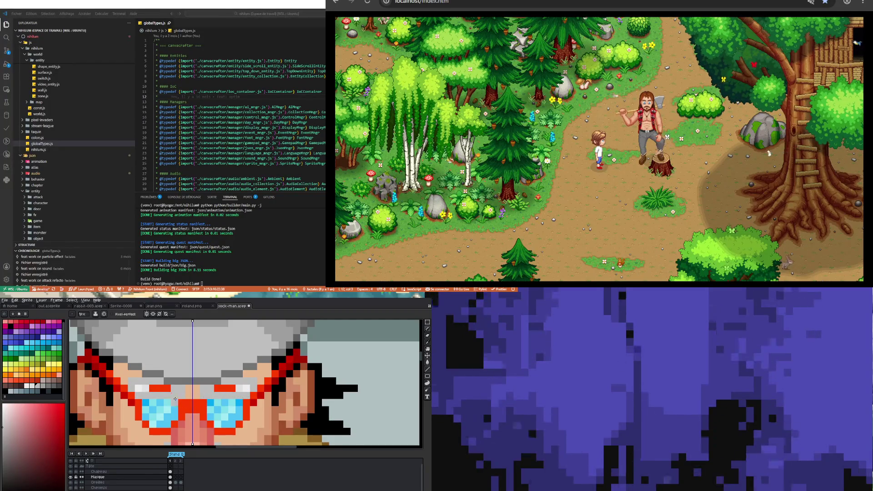
Add red pixels beside the highlight and repaint the glasses' top row lighter
left_click(158, 389, "alt")
left_click(153, 389)
left_click_drag(147, 388, 178, 388)
scroll(165, 374, "down", 1)
scroll(165, 374, "down", 1)
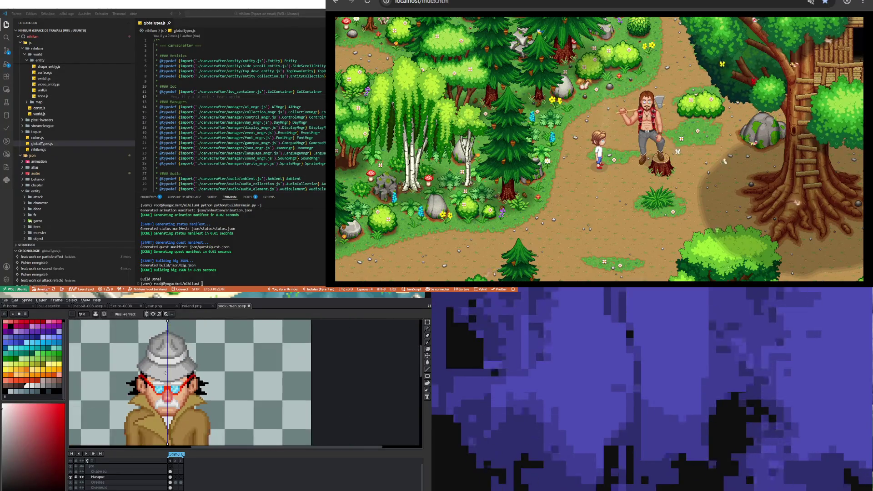
scroll(164, 375, "up", 2)
scroll(196, 370, "up", 1)
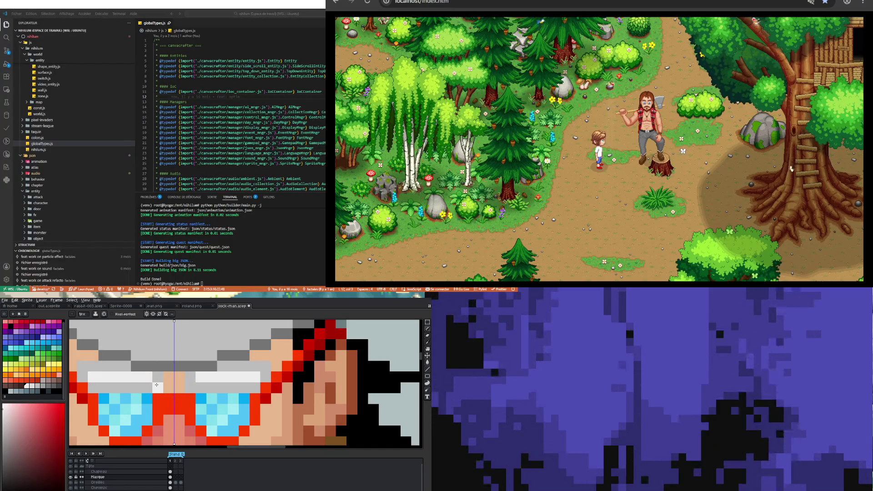
key("v")
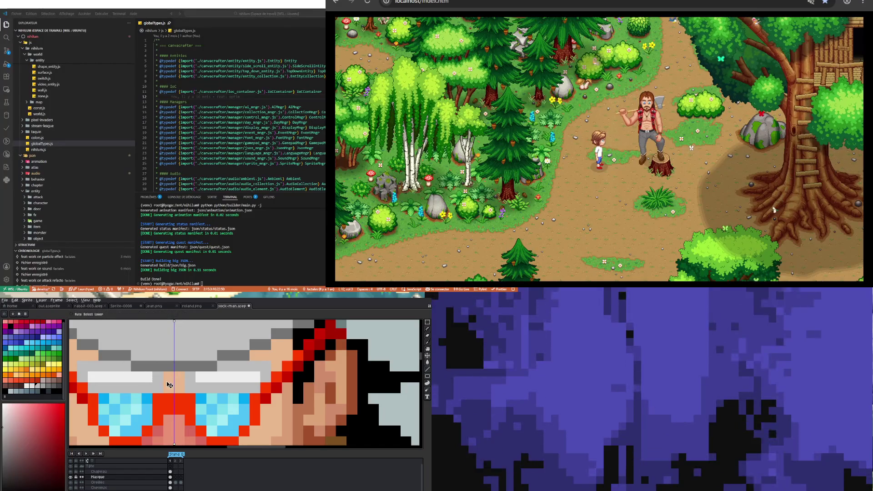
key("b")
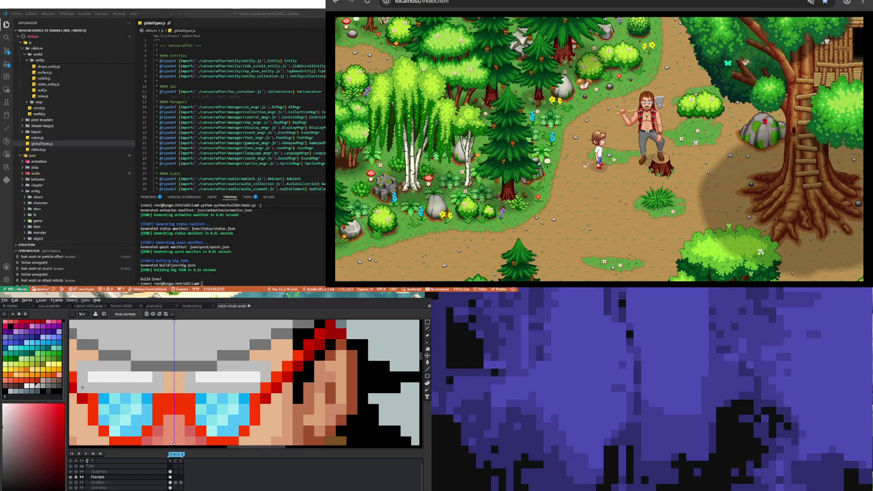
scroll(189, 387, "down", 3)
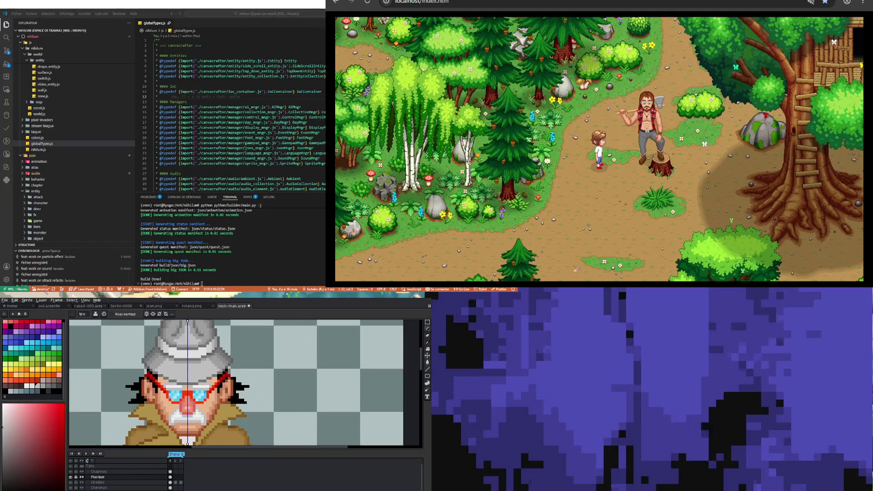
scroll(161, 396, "up", 2)
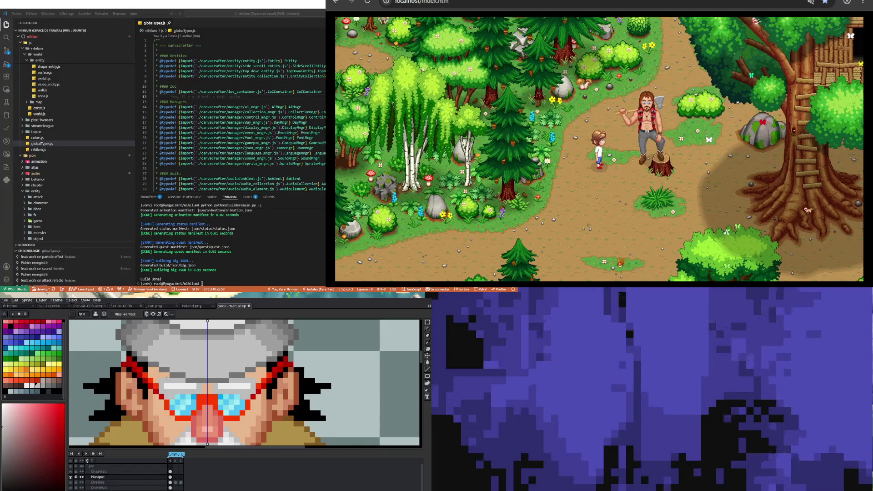
key("b")
scroll(184, 392, "up", 1)
key("v")
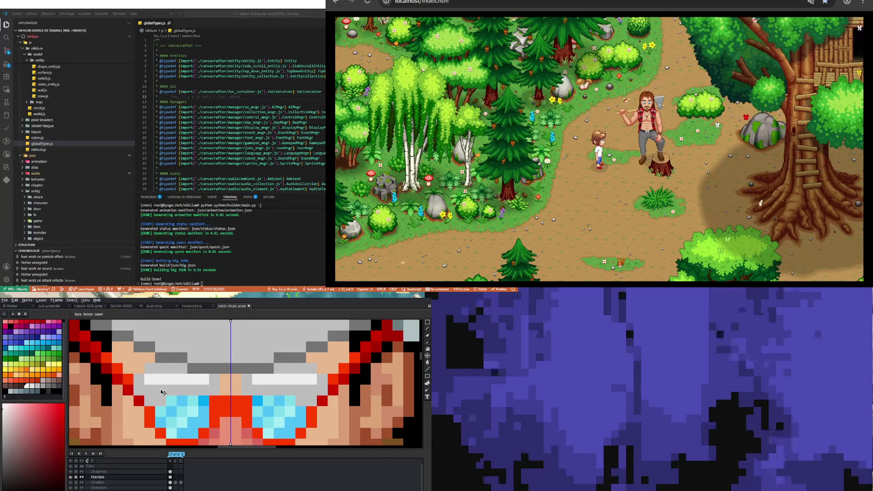
key("b")
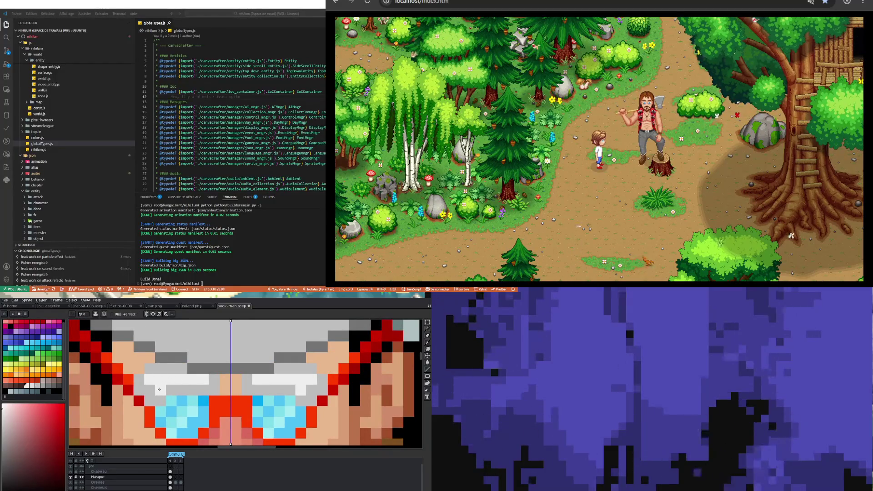
scroll(159, 390, "down", 2)
scroll(184, 406, "down", 2)
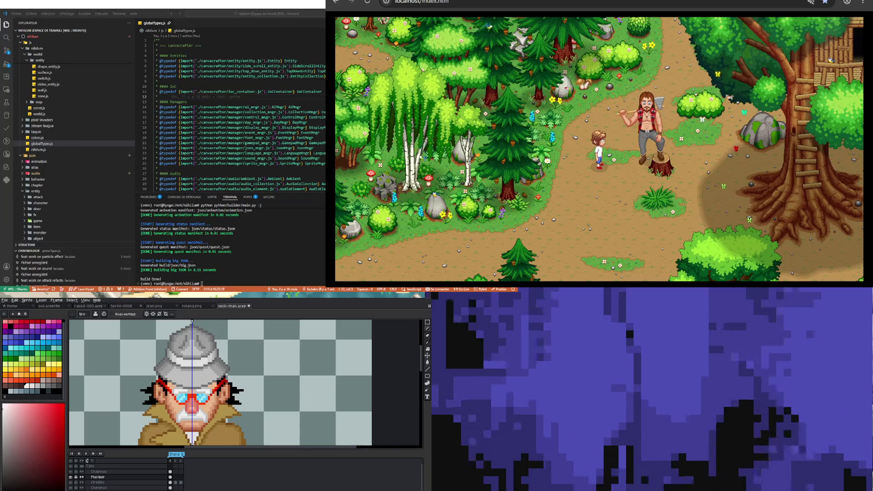
Choose a darker red for shading the glasses' upper outer corners
scroll(181, 394, "up", 2)
scroll(182, 393, "up", 2)
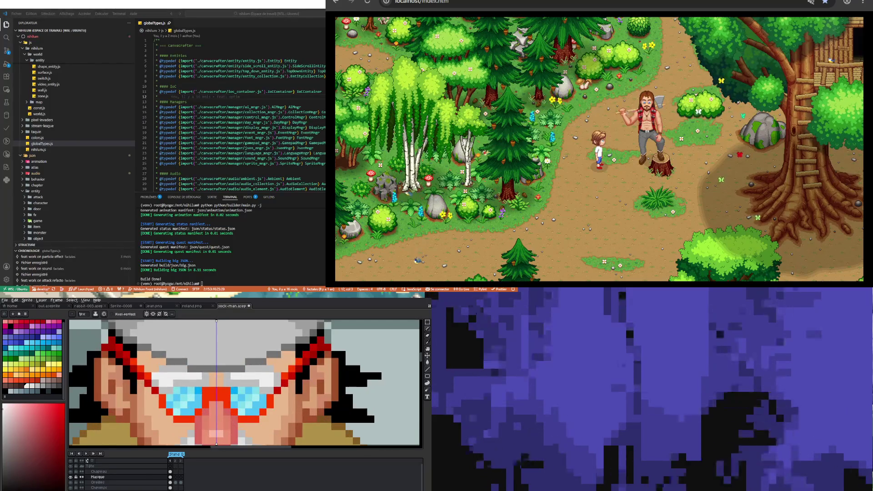
key("i")
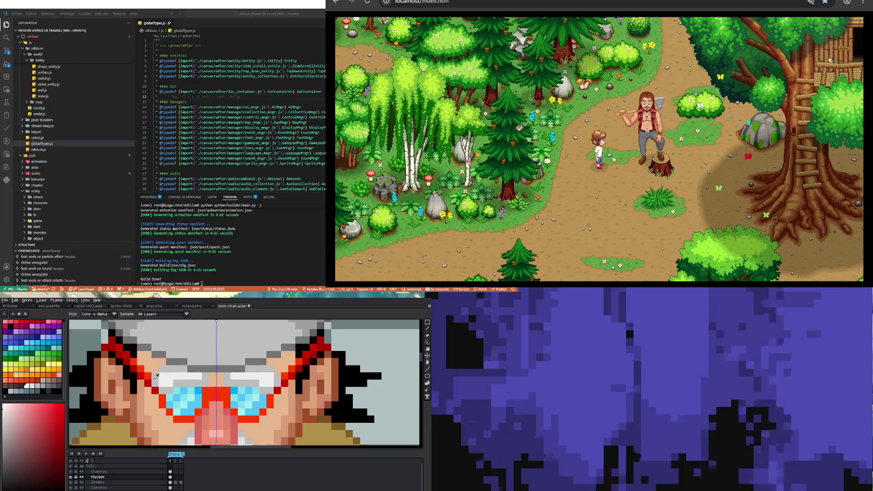
key("b")
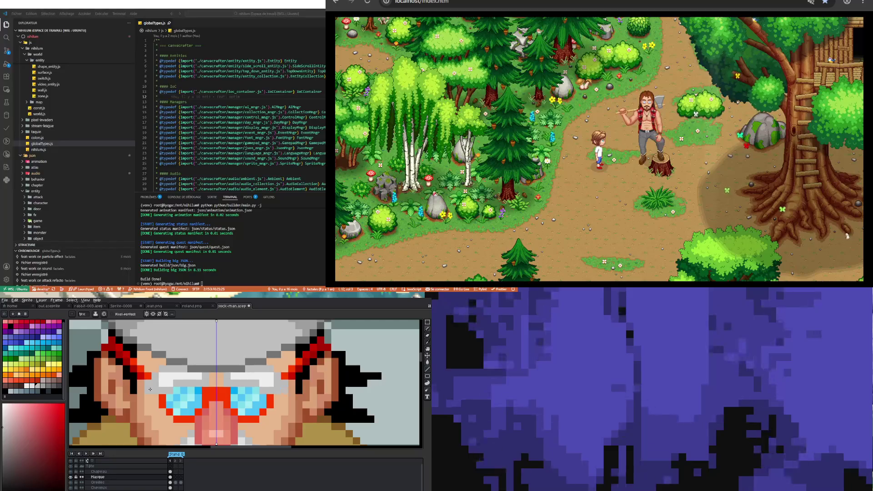
left_click(168, 377, "alt")
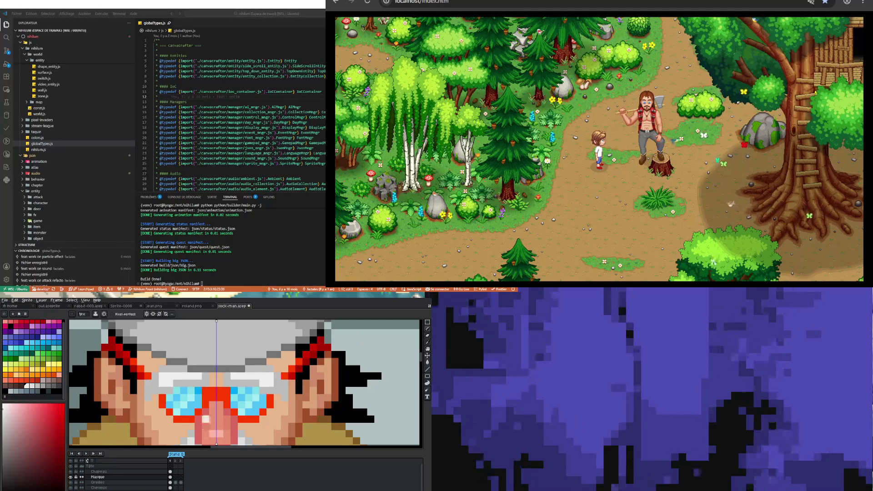
scroll(160, 389, "down", 4)
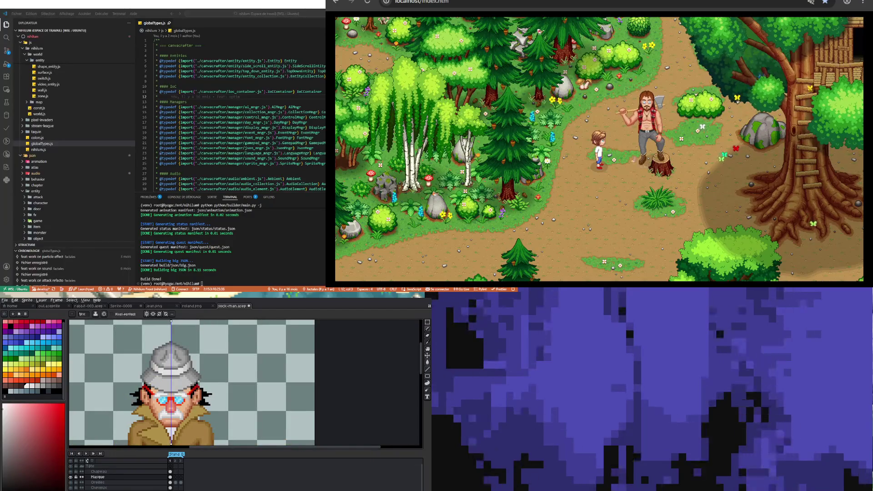
Sample the orange skin colour from the face
scroll(197, 403, "up", 3)
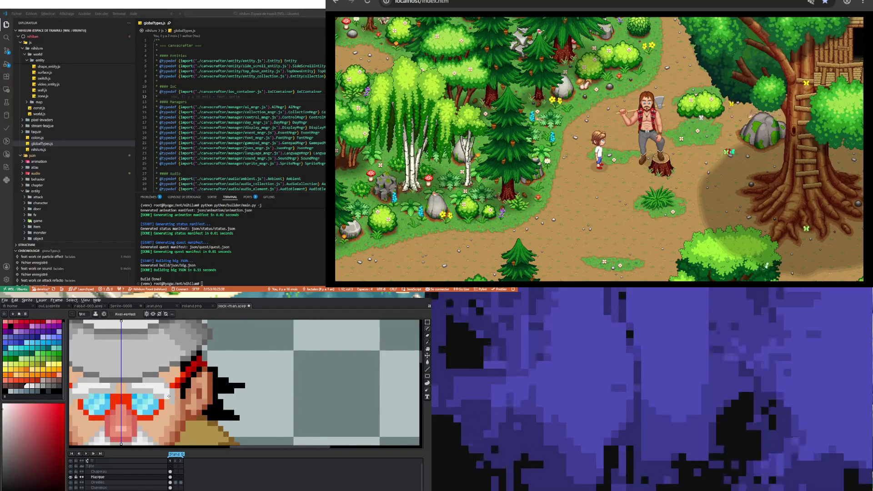
key("i")
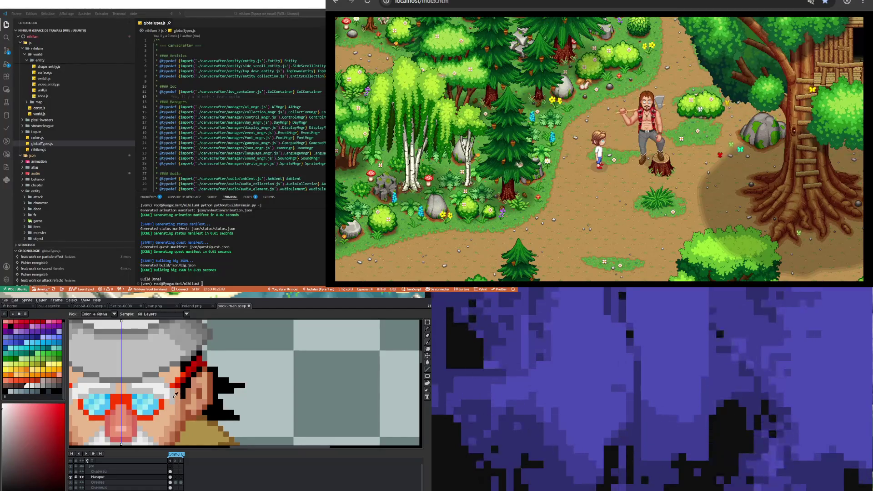
left_click(176, 395, "alt")
scroll(162, 378, "down", 2)
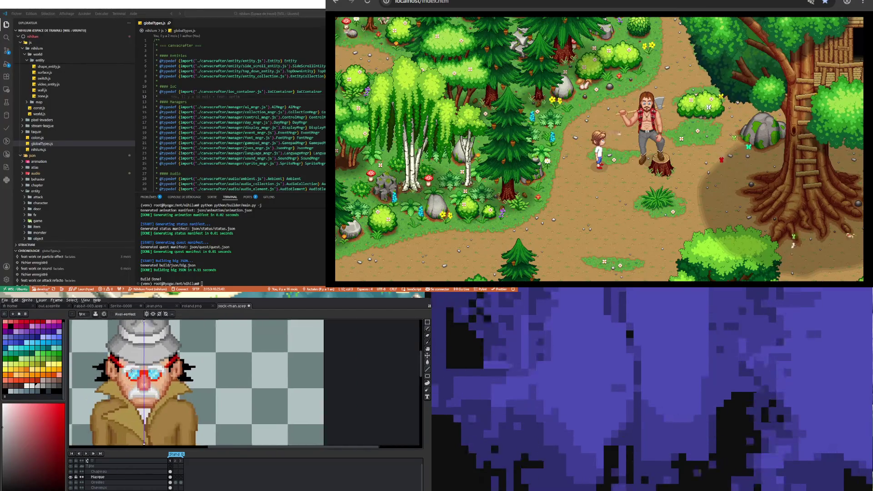
scroll(154, 368, "up", 2)
scroll(152, 364, "up", 2)
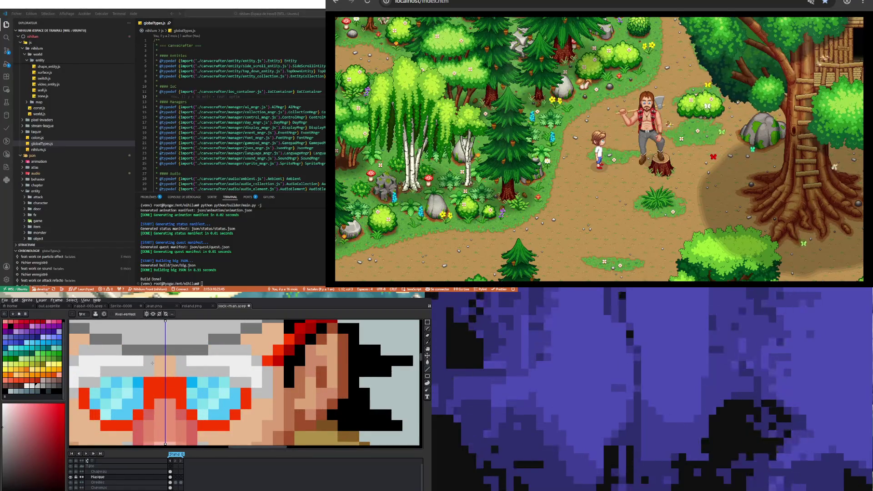
key("alt")
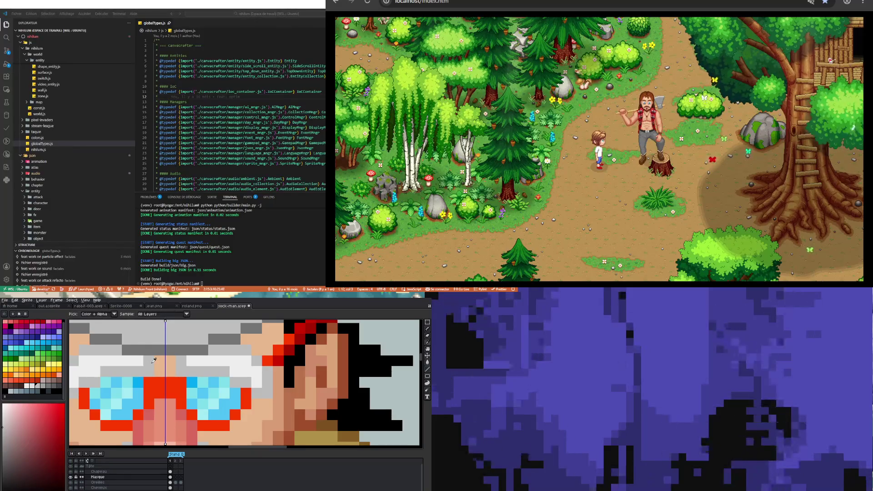
scroll(157, 385, "down", 2)
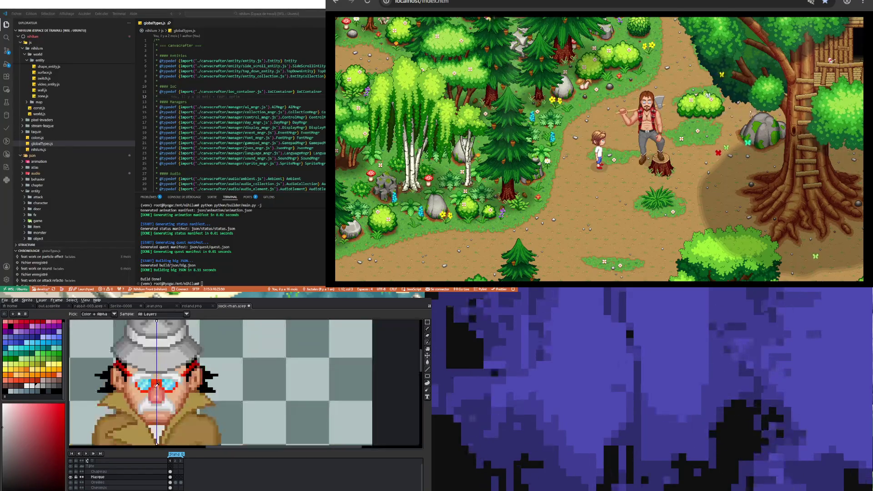
scroll(179, 379, "up", 2)
left_click(178, 364)
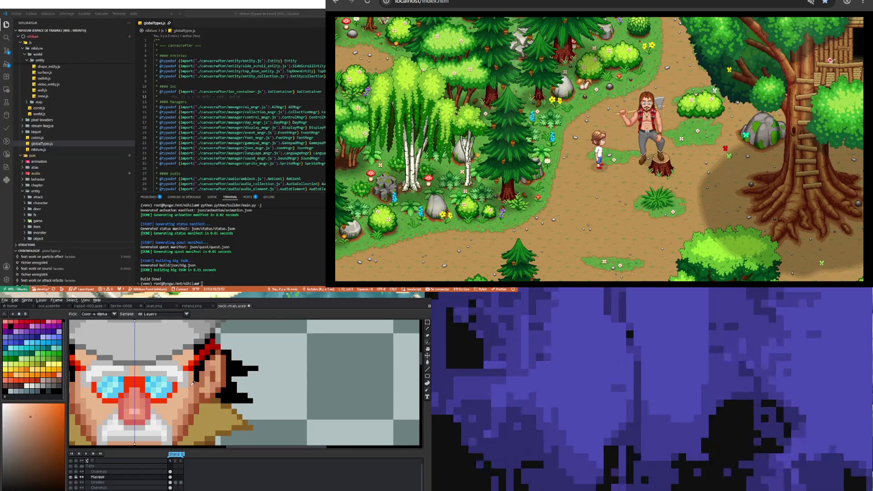
Sample a light colour from the face for the highlight
scroll(175, 362, "up", 1)
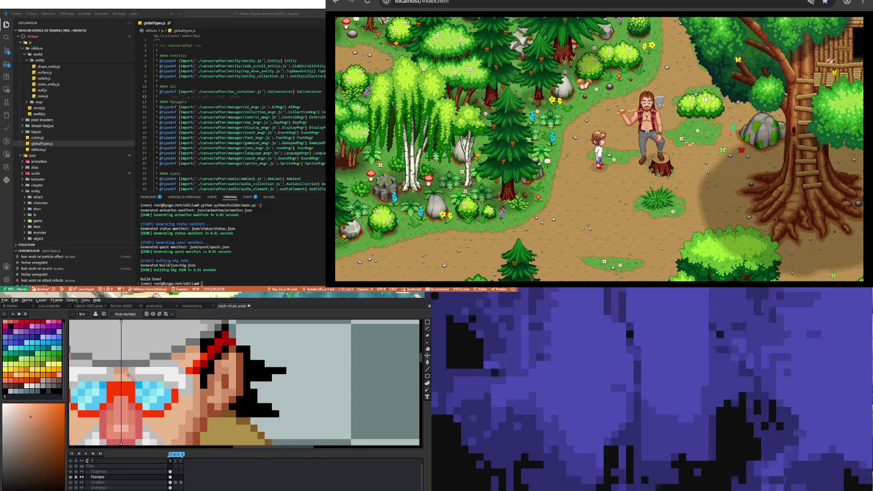
scroll(114, 375, "down", 2)
scroll(140, 387, "down", 1)
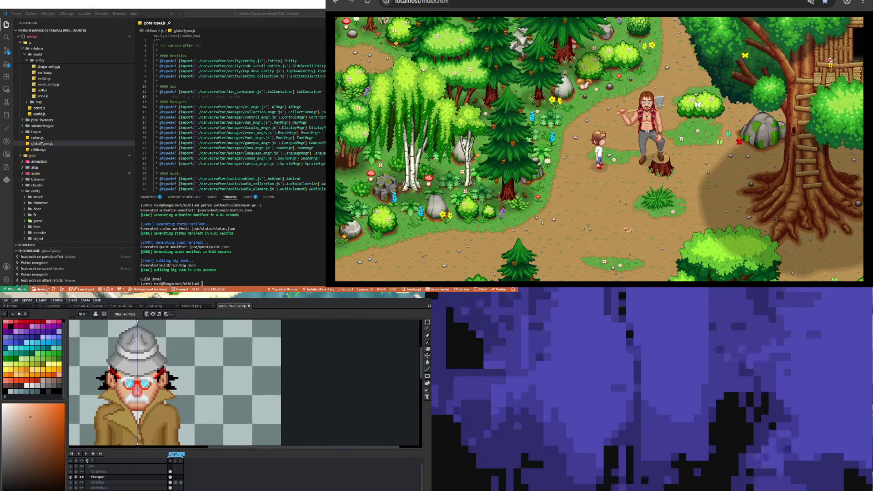
scroll(141, 387, "down", 2)
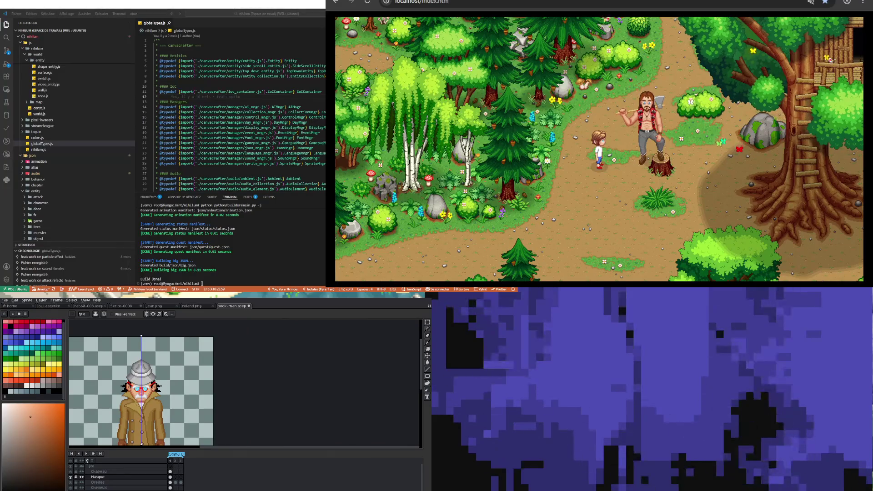
scroll(137, 386, "up", 2)
scroll(136, 387, "down", 2)
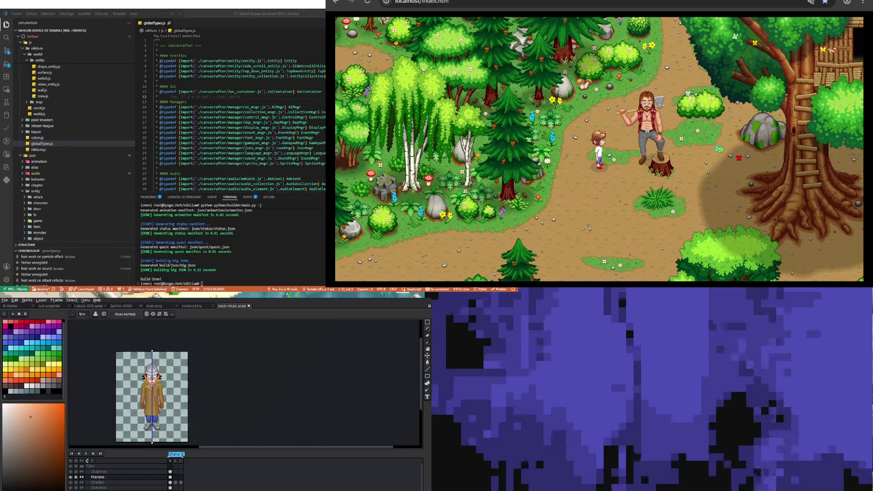
scroll(115, 390, "up", 2)
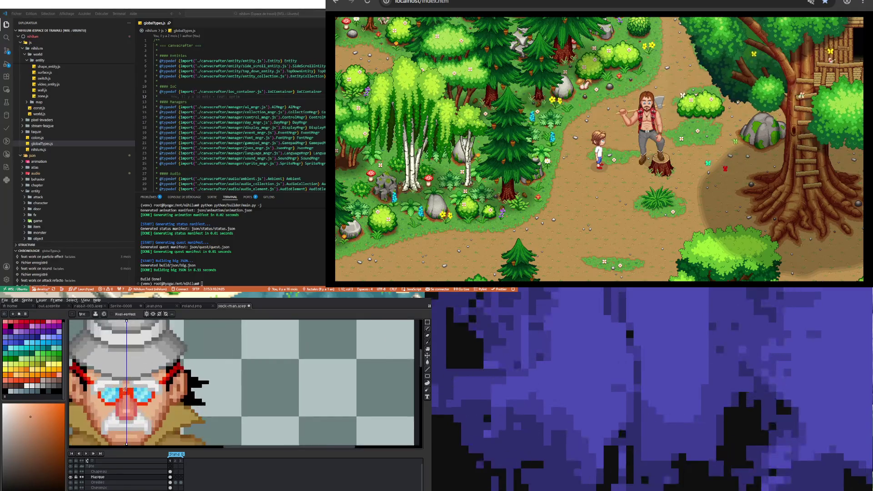
scroll(114, 377, "up", 2)
key("alt")
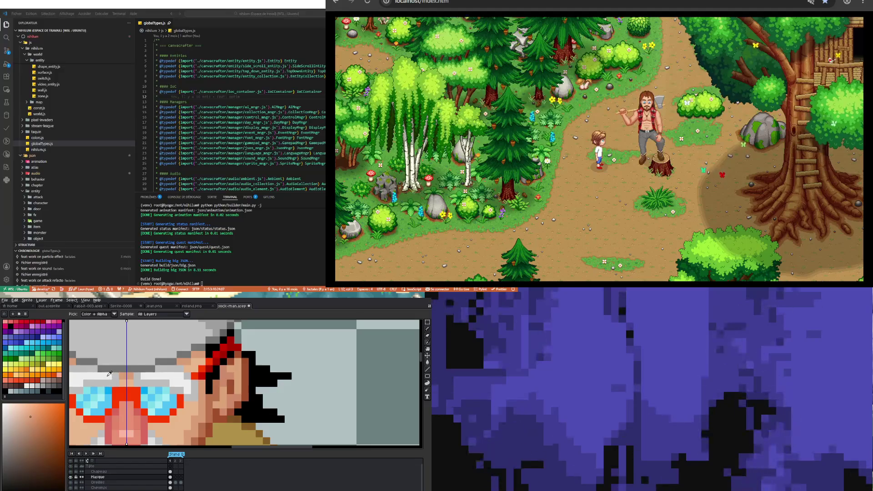
left_click(109, 383, "alt")
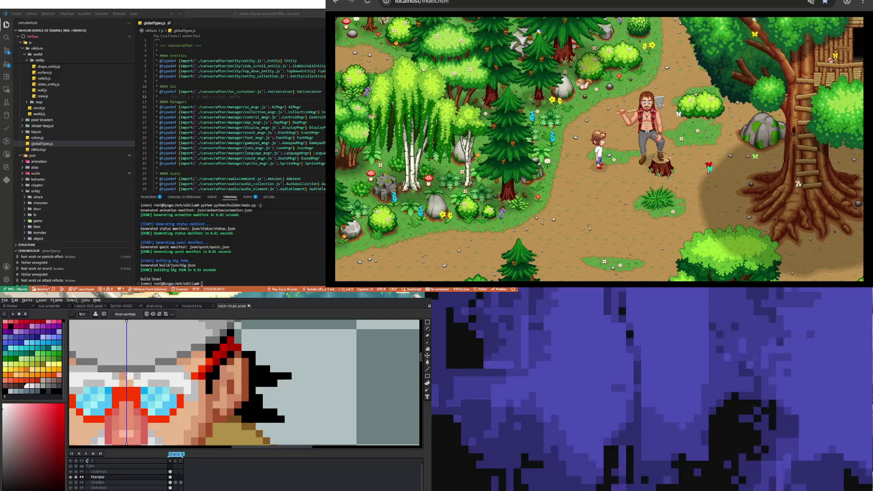
Paint a light pixel beside the glasses near the left eye
key("alt")
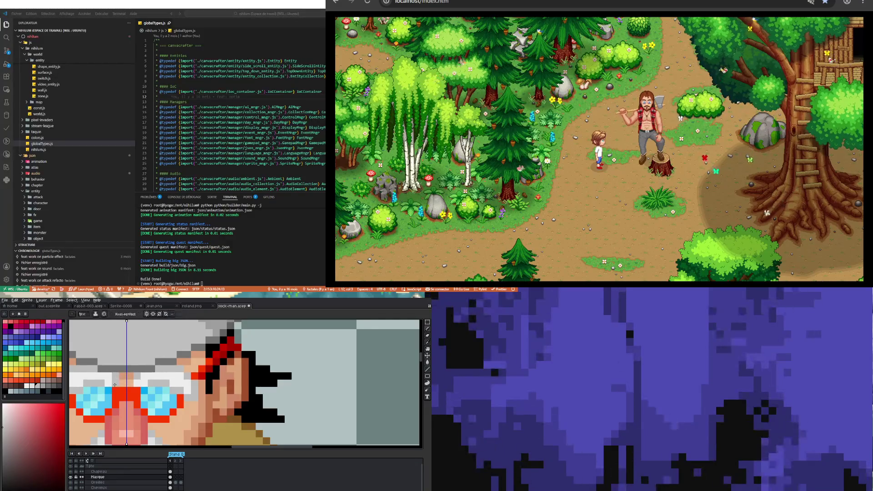
scroll(122, 373, "down", 3)
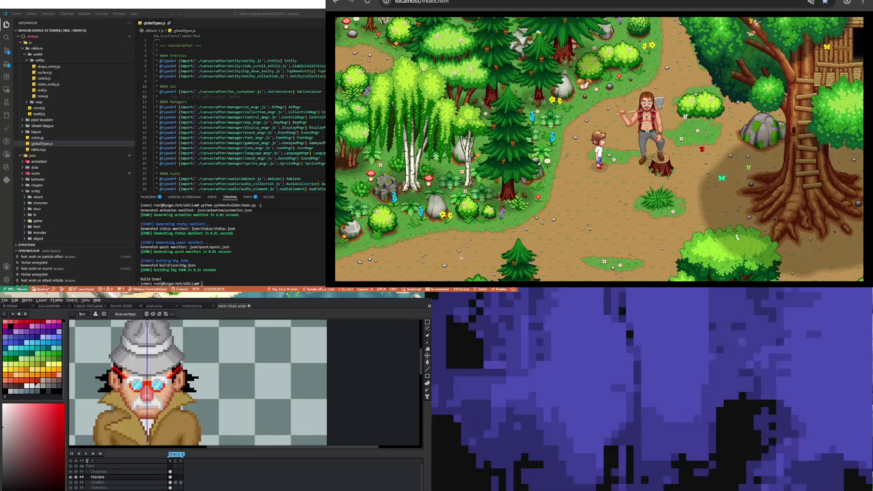
scroll(158, 382, "up", 2)
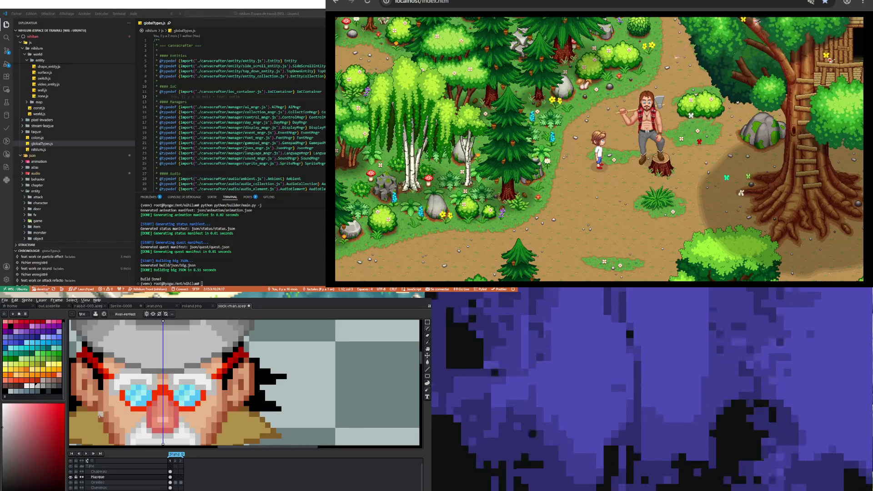
scroll(142, 368, "up", 1)
key("alt")
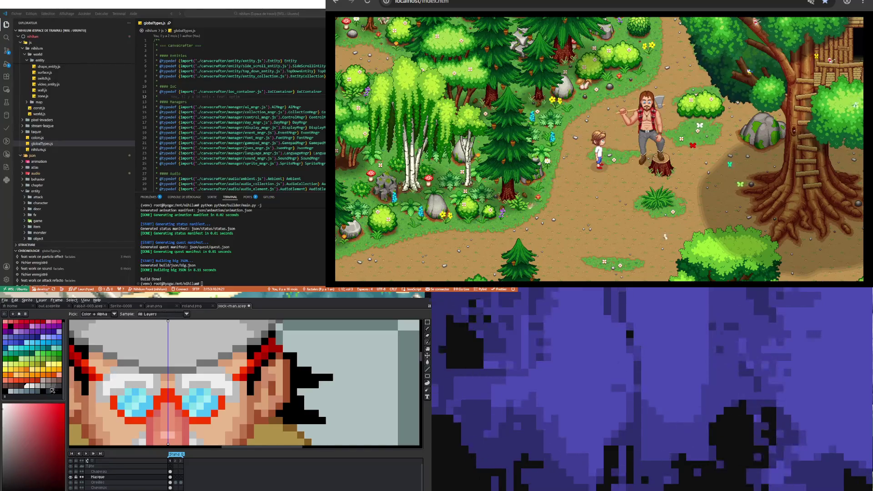
left_click(114, 397, "alt")
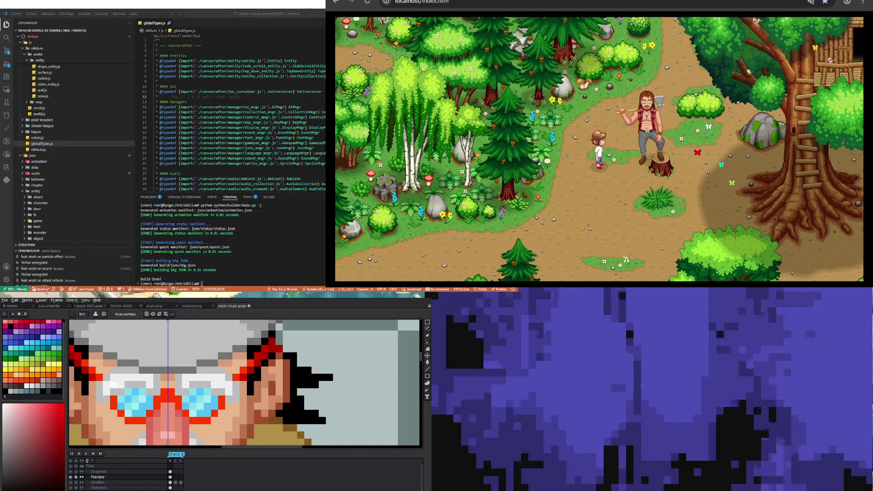
left_click(156, 383)
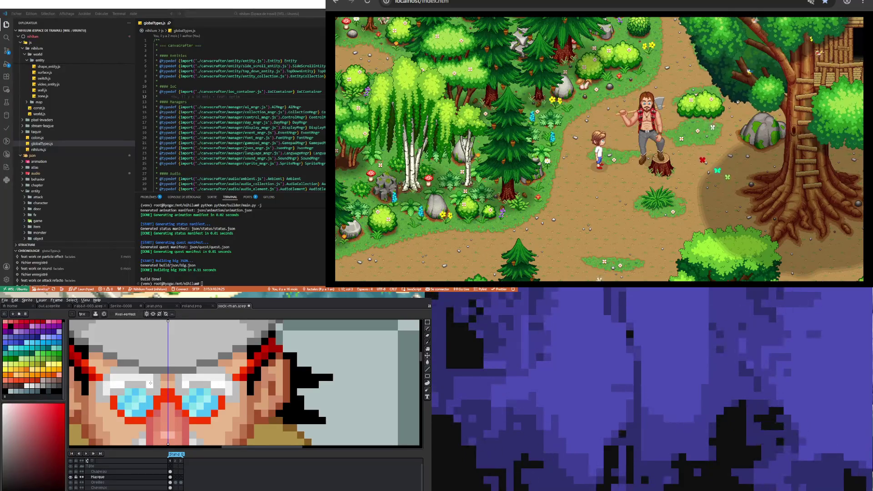
scroll(139, 379, "down", 1)
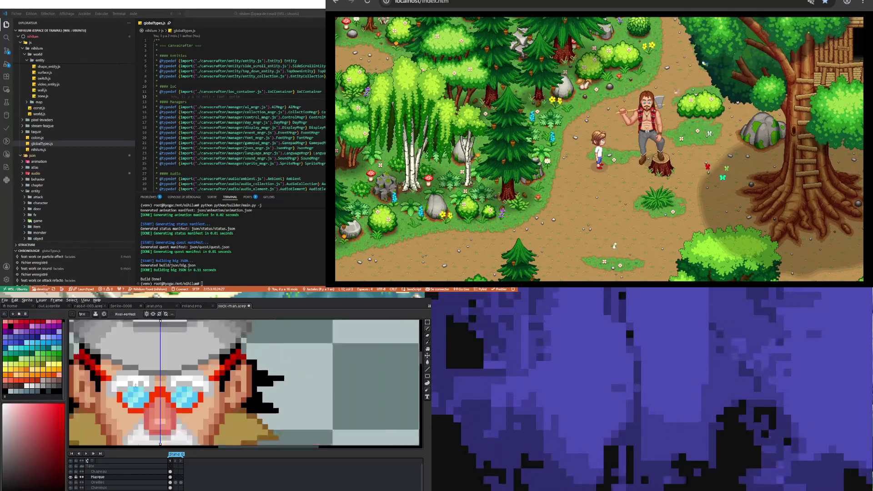
scroll(134, 396, "down", 2)
scroll(130, 405, "down", 1)
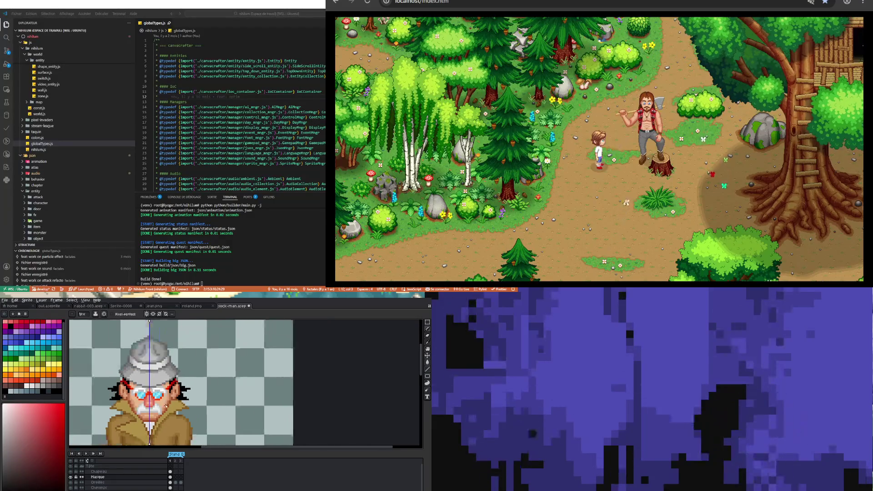
scroll(129, 406, "down", 1)
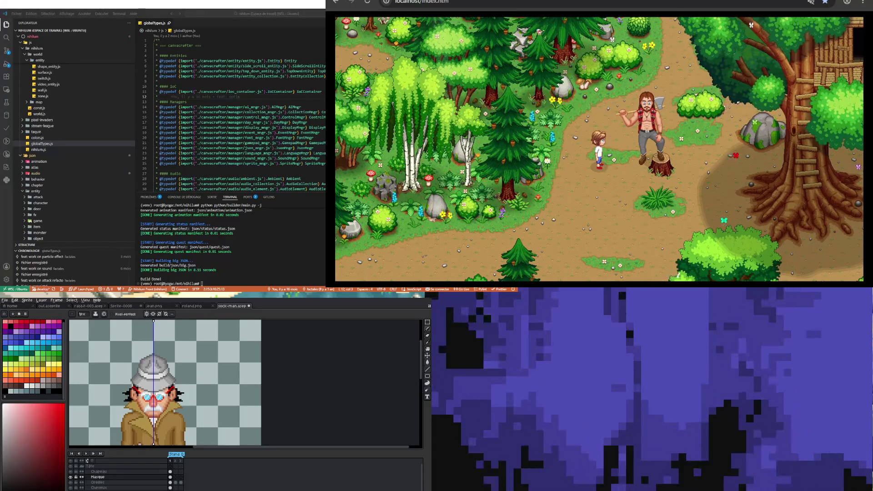
scroll(132, 388, "up", 2)
scroll(168, 404, "up", 2)
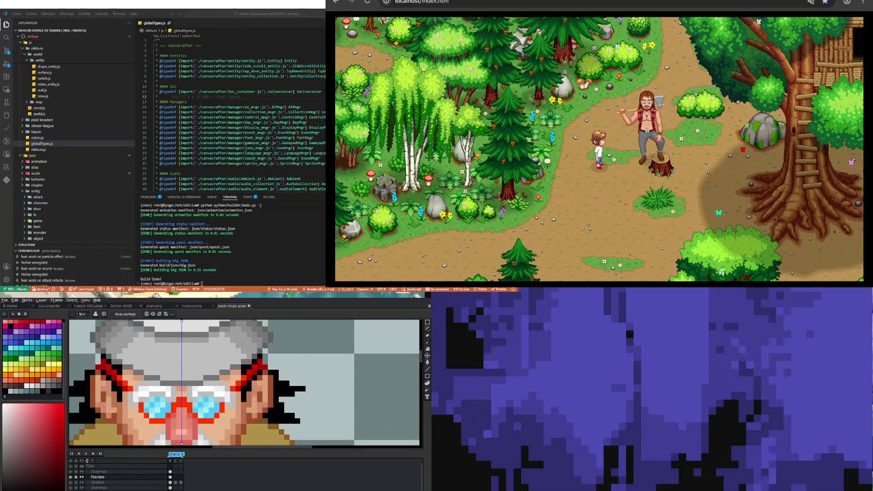
scroll(164, 388, "up", 1)
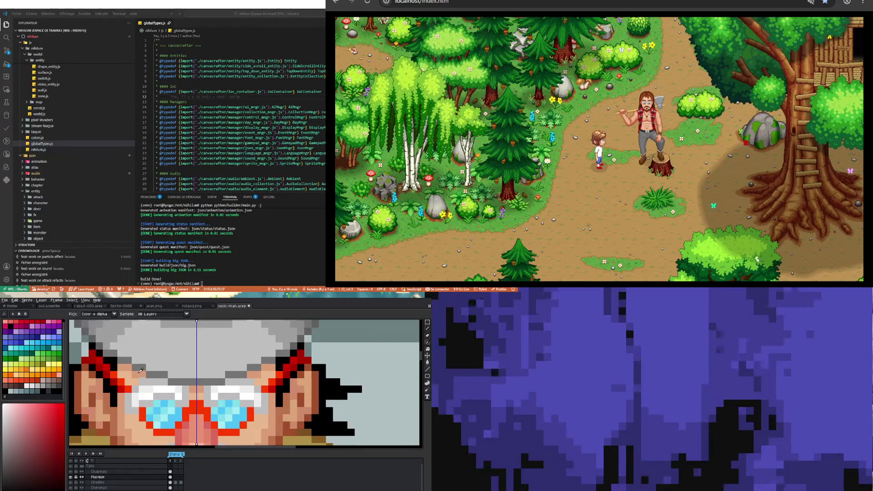
left_click(140, 373, "alt")
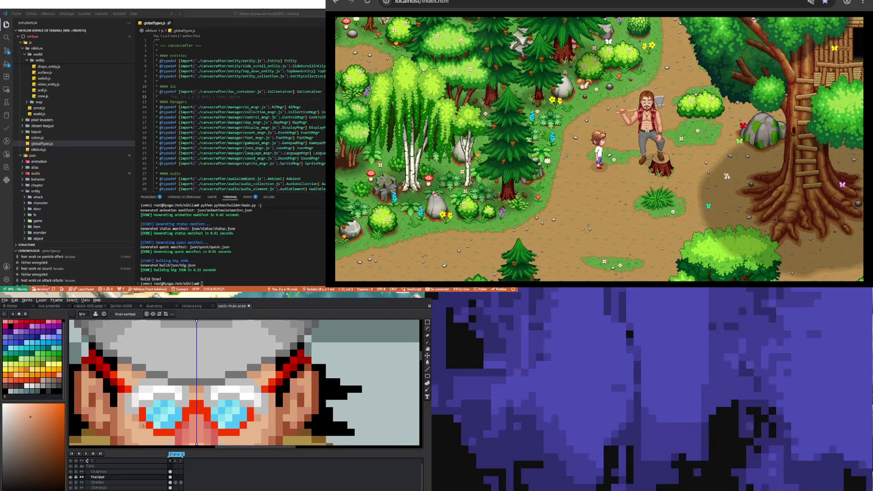
scroll(138, 404, "down", 3)
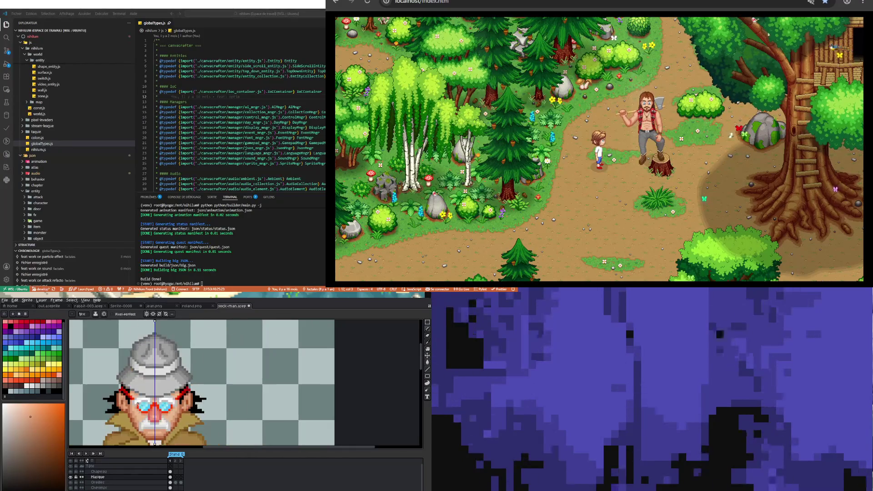
scroll(145, 396, "up", 2)
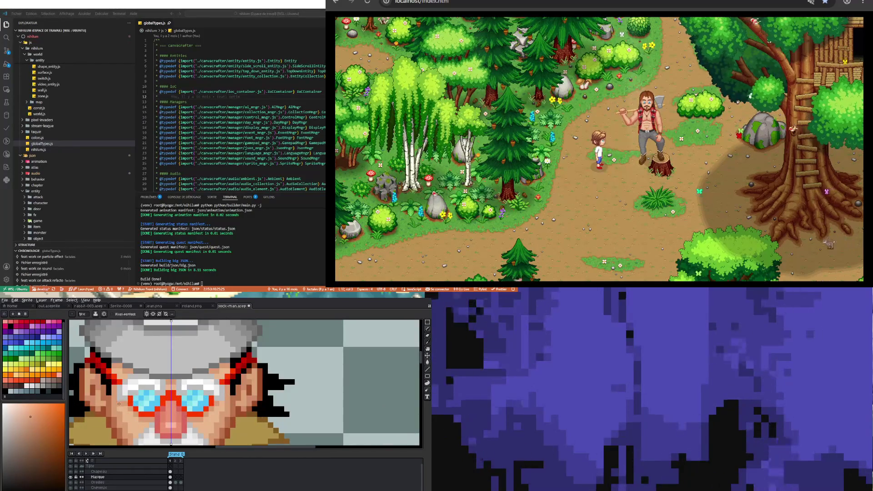
scroll(147, 390, "down", 1)
scroll(146, 390, "up", 2)
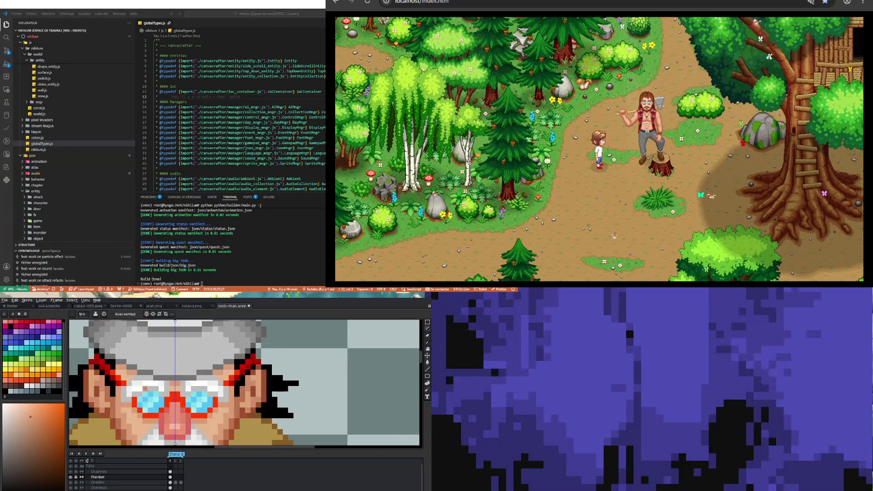
scroll(144, 390, "down", 2)
scroll(141, 389, "down", 1)
scroll(132, 384, "up", 2)
scroll(125, 379, "up", 1)
scroll(123, 379, "down", 3)
scroll(136, 392, "up", 2)
key("i")
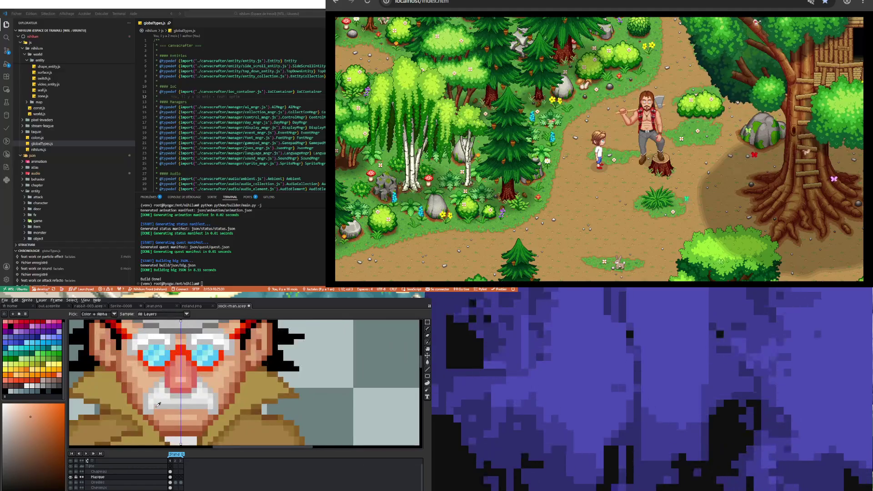
left_click(158, 404)
key("b")
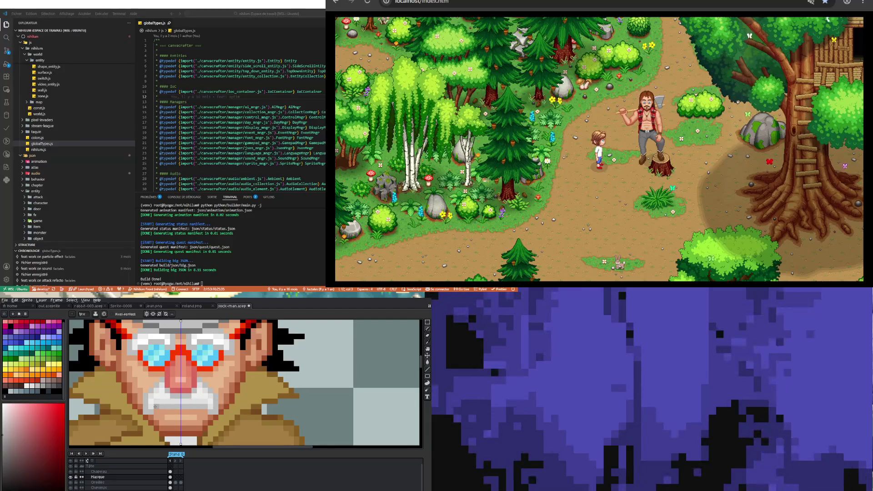
key("ctrl+z")
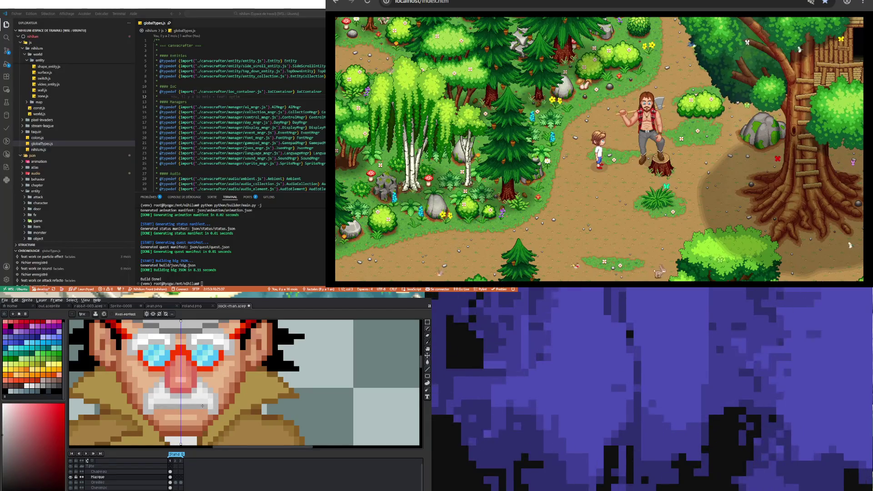
scroll(154, 419, "down", 3)
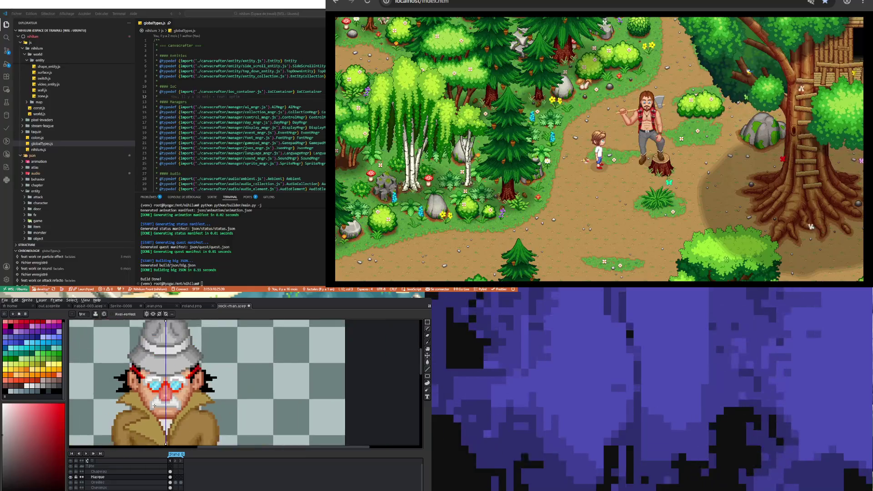
Add grey pixels beside the left goggle, mirrored onto the right goggle
scroll(157, 410, "up", 4)
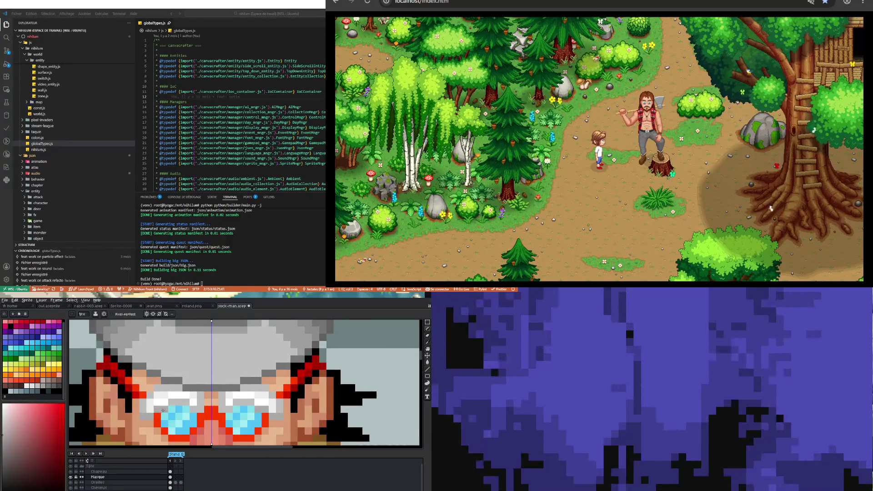
left_click(178, 403)
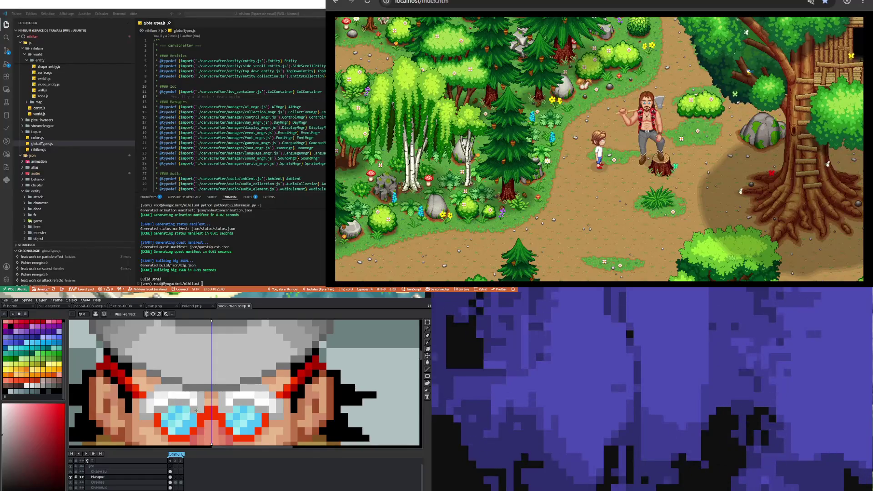
scroll(175, 404, "down", 2)
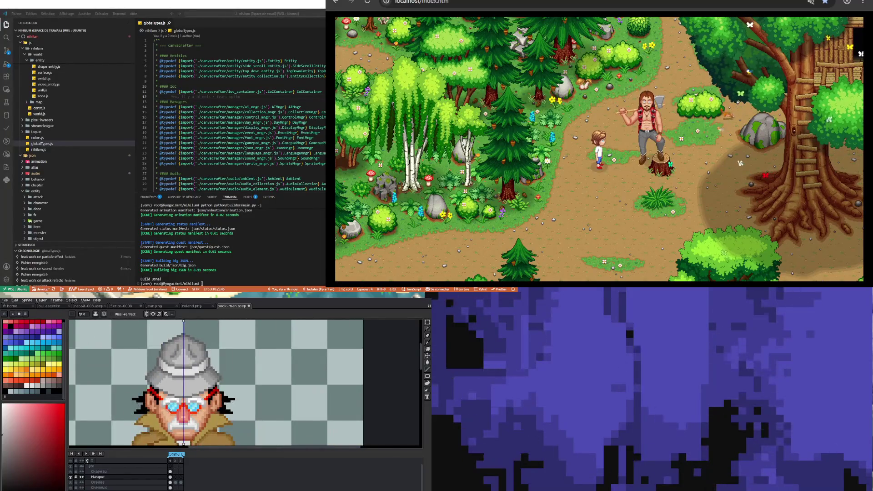
scroll(175, 404, "down", 1)
scroll(178, 405, "up", 2)
scroll(178, 404, "up", 1)
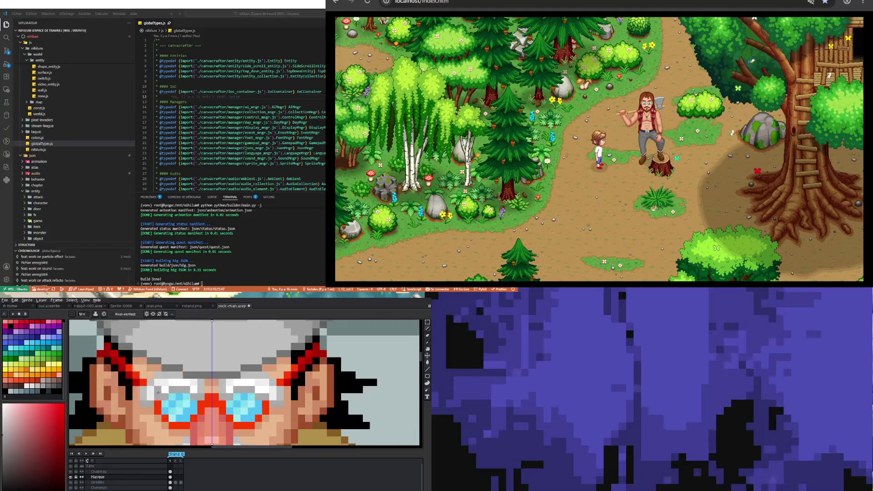
Sample the goggles' cyan lens colour as the drawing colour and return to the Pencil
left_click(184, 396, "alt")
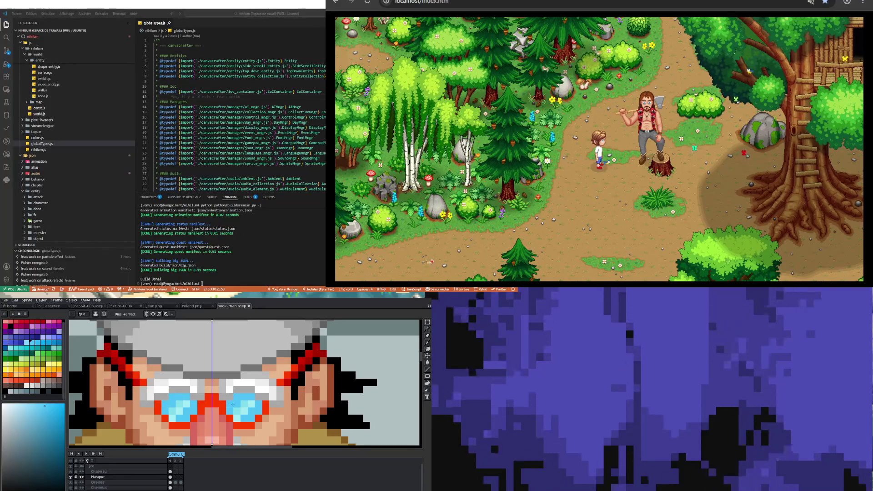
scroll(232, 404, "down", 2)
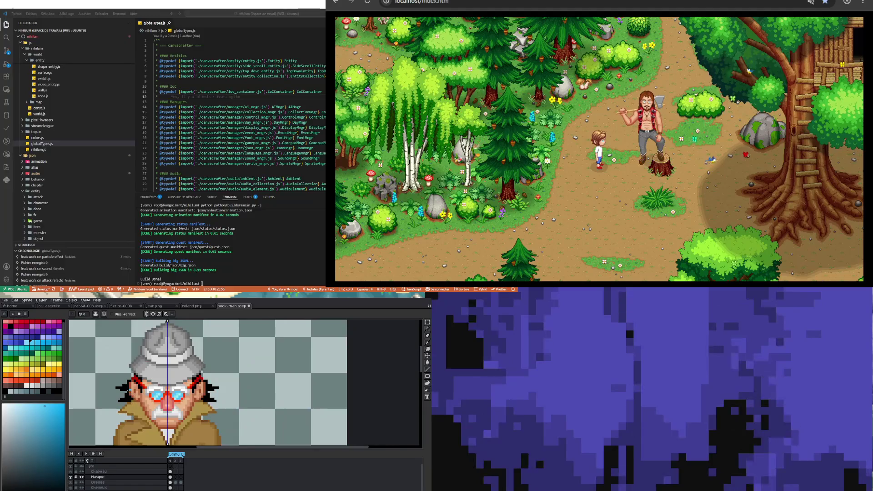
scroll(132, 390, "up", 2)
scroll(155, 390, "down", 2)
scroll(174, 390, "up", 2)
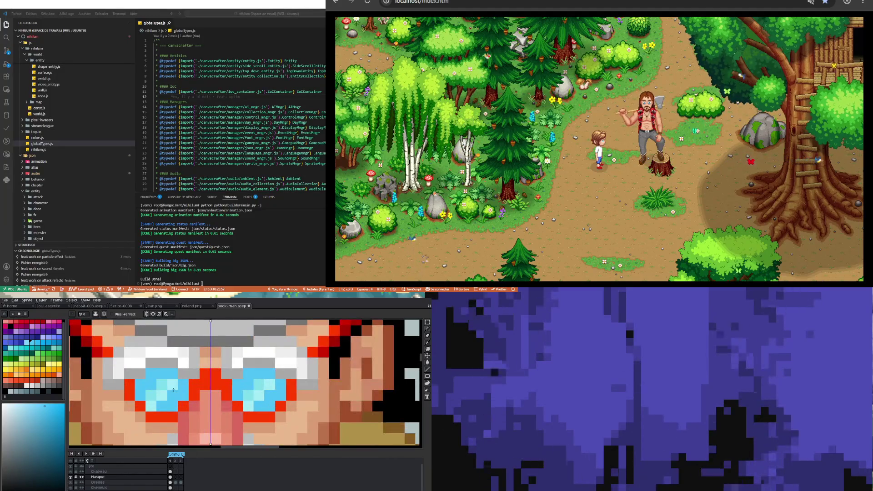
key("i")
left_click(171, 382)
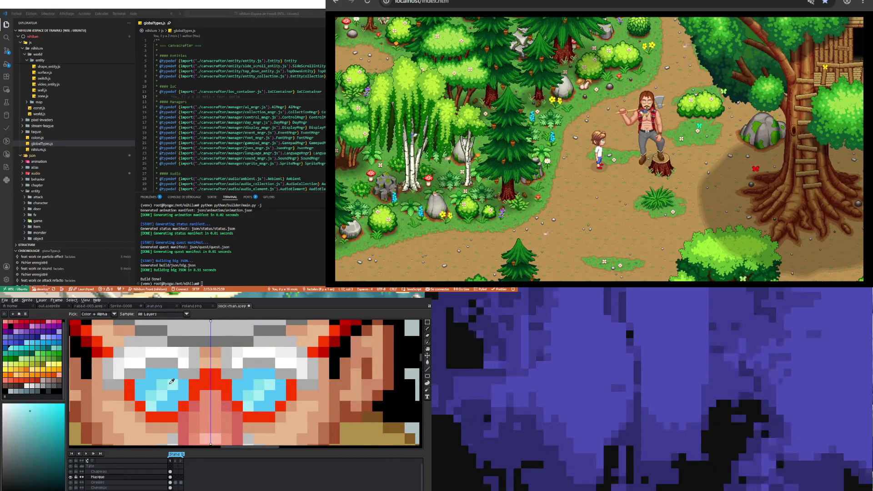
key("b")
Turn off symmetry so strokes no longer mirror across the centre line
scroll(155, 413, "down", 2)
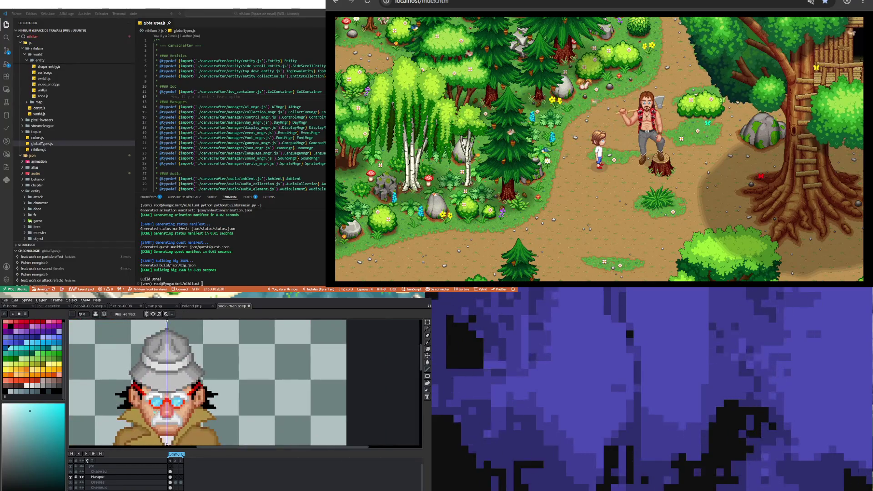
scroll(183, 400, "up", 2)
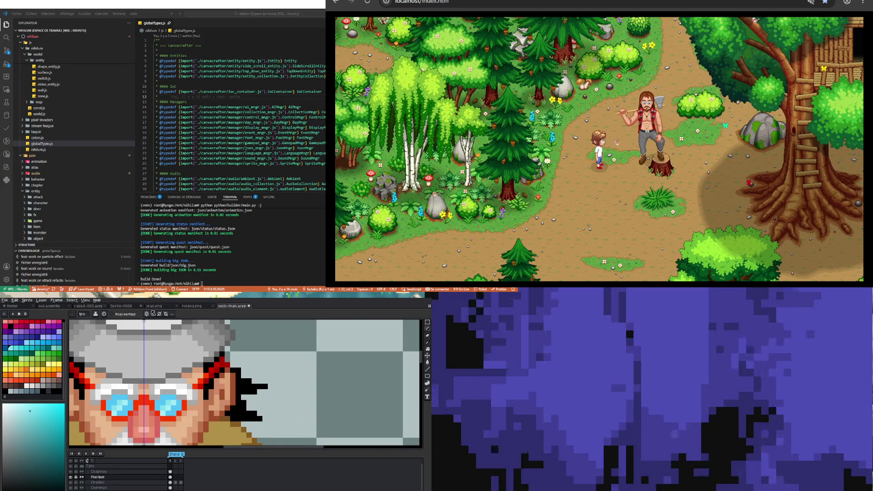
left_click(153, 313)
scroll(122, 415, "up", 2)
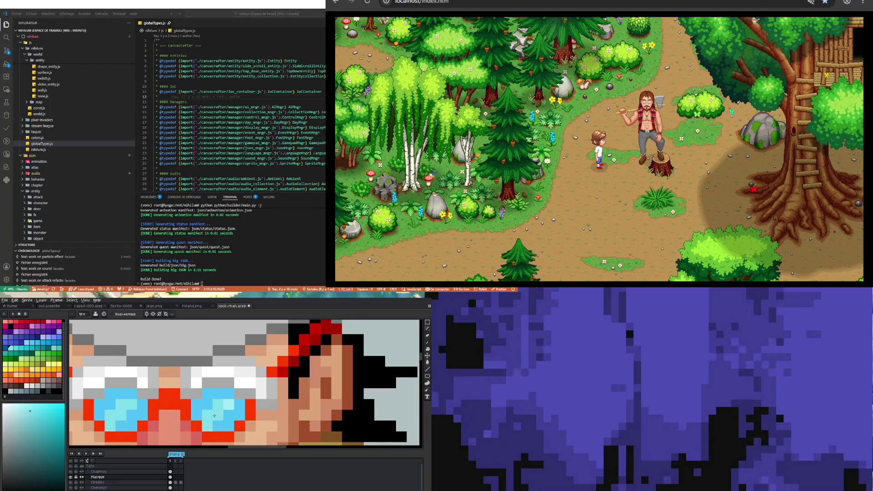
scroll(214, 416, "down", 2)
scroll(214, 416, "down", 1)
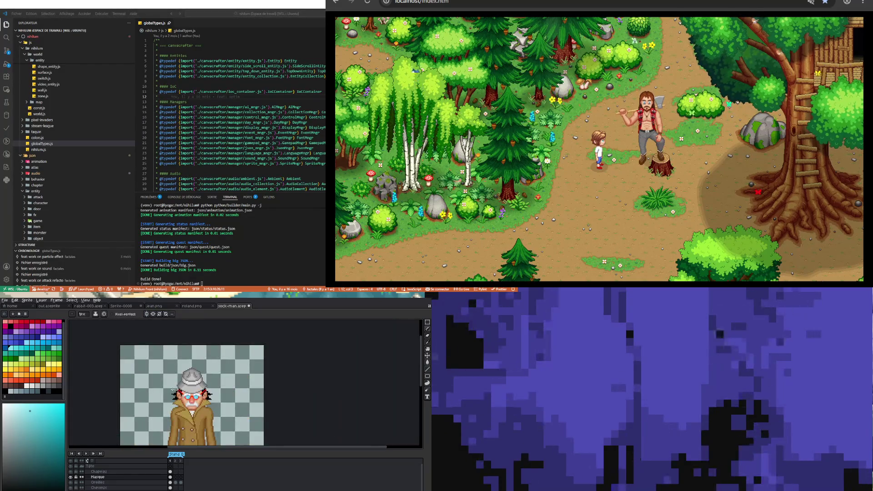
Sample a lens colour from the goggles and switch back to the Pencil
scroll(173, 390, "up", 1)
scroll(174, 382, "up", 1)
scroll(175, 376, "up", 1)
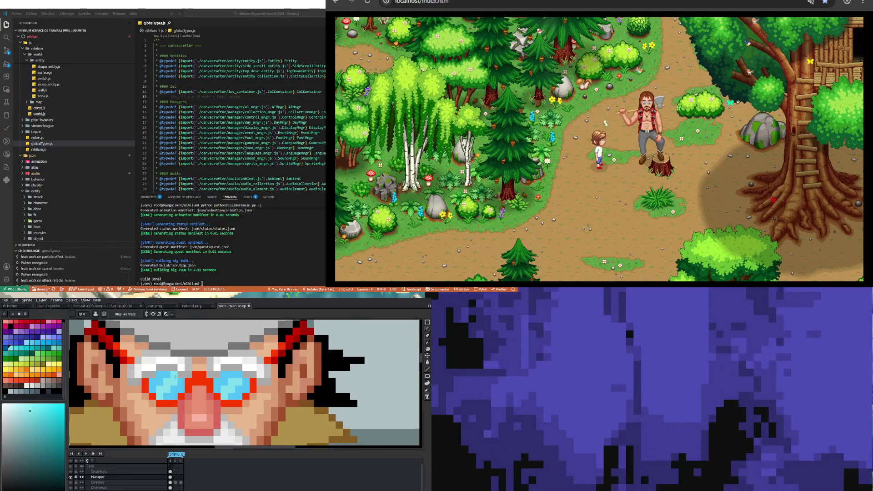
scroll(236, 376, "down", 2)
scroll(201, 407, "down", 1)
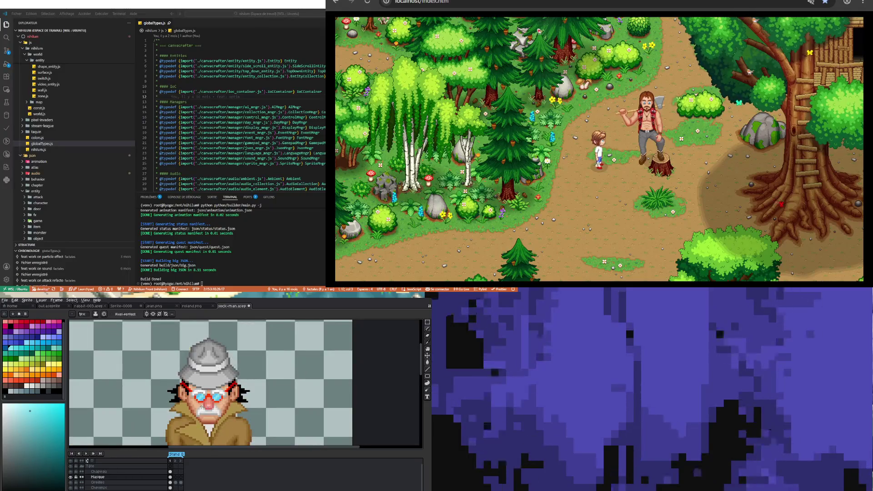
scroll(174, 411, "up", 2)
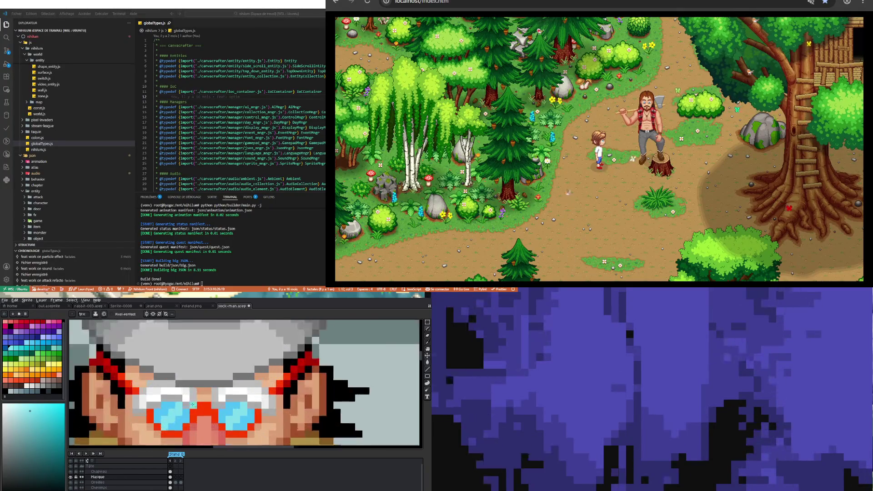
scroll(174, 412, "up", 1)
key("i")
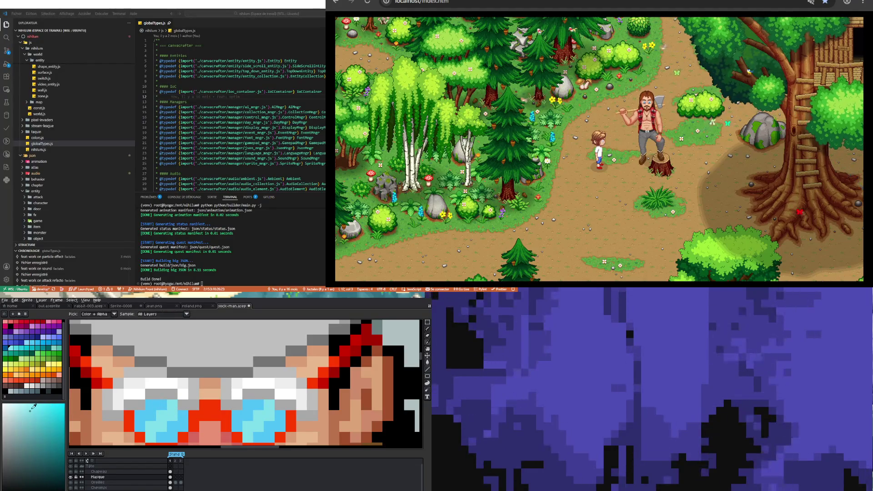
left_click(170, 403)
key("b")
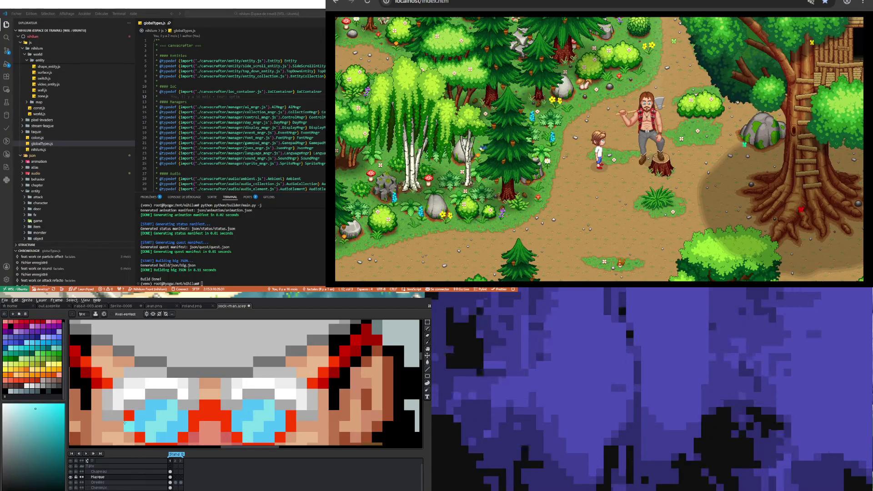
Sample the lighter sky blue from the lenses and shade the goggles with it
key("i")
left_click(136, 408)
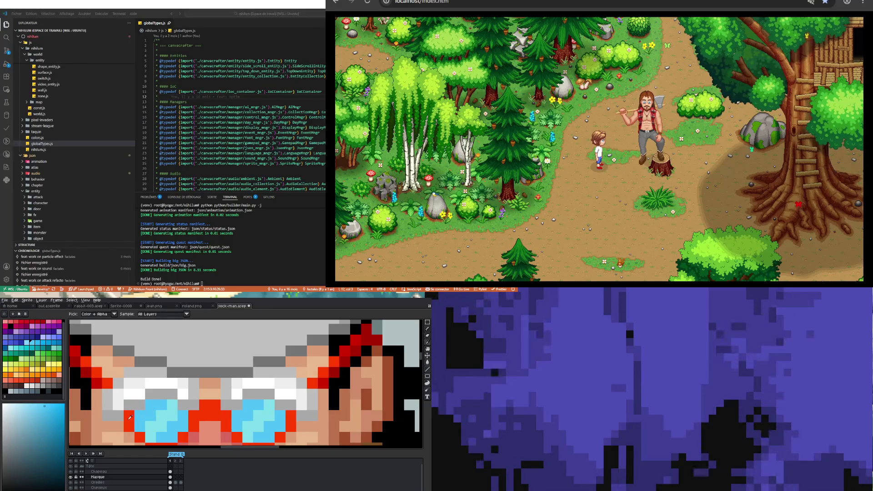
key("b")
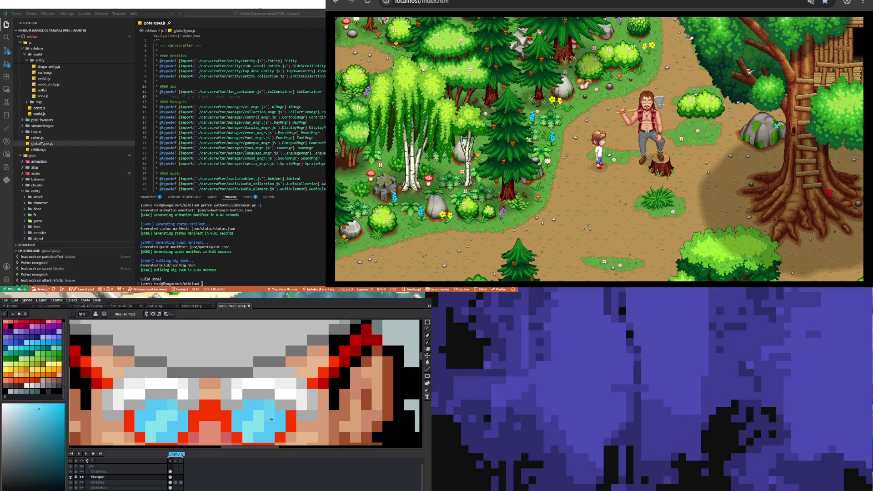
scroll(151, 392, "down", 3)
scroll(151, 392, "up", 3)
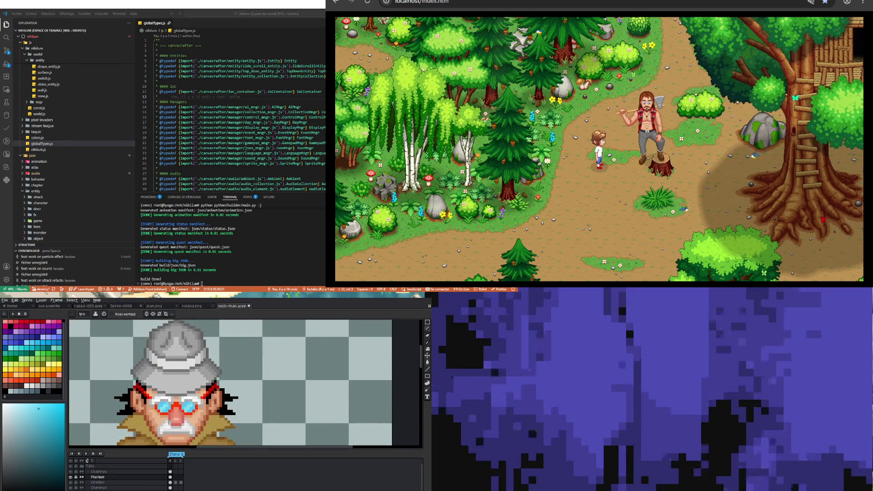
scroll(170, 401, "down", 1)
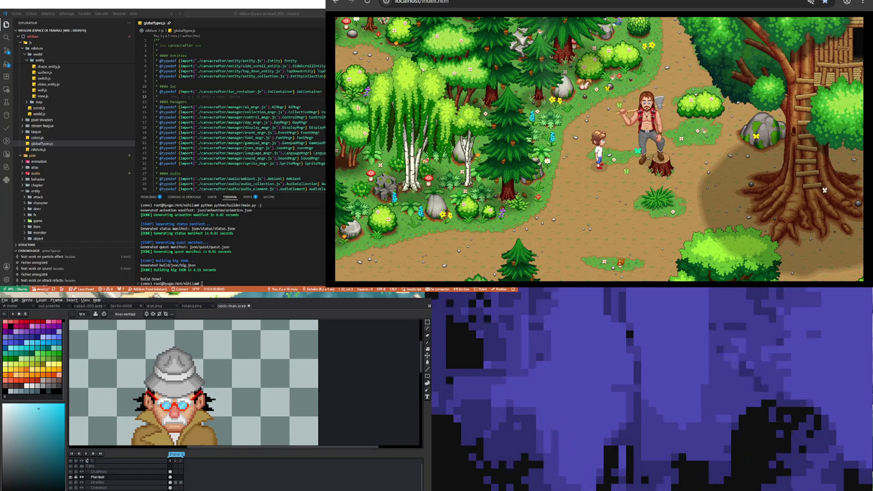
Zoom around the sprite to review the hat, goggle and collar pixel touch-ups
scroll(187, 393, "down", 1)
scroll(180, 412, "up", 1)
scroll(181, 411, "up", 1)
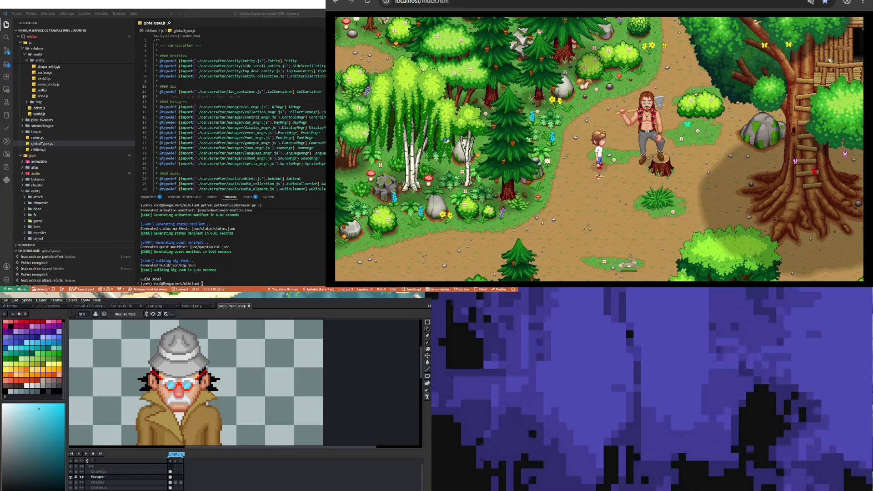
scroll(171, 384, "down", 1)
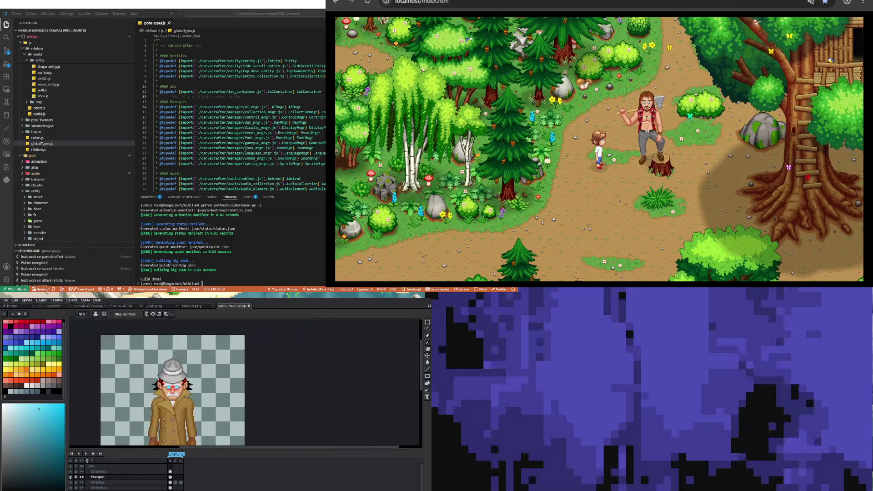
scroll(171, 384, "down", 1)
scroll(171, 384, "up", 1)
scroll(170, 385, "down", 1)
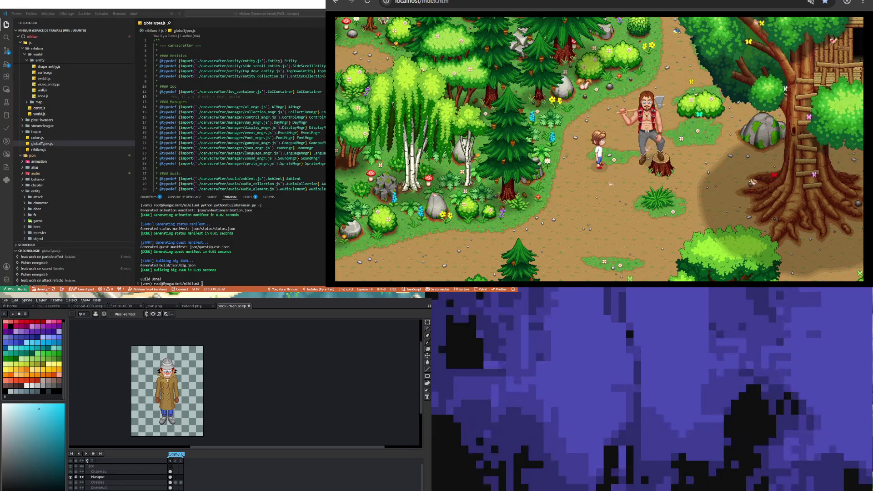
key("plus")
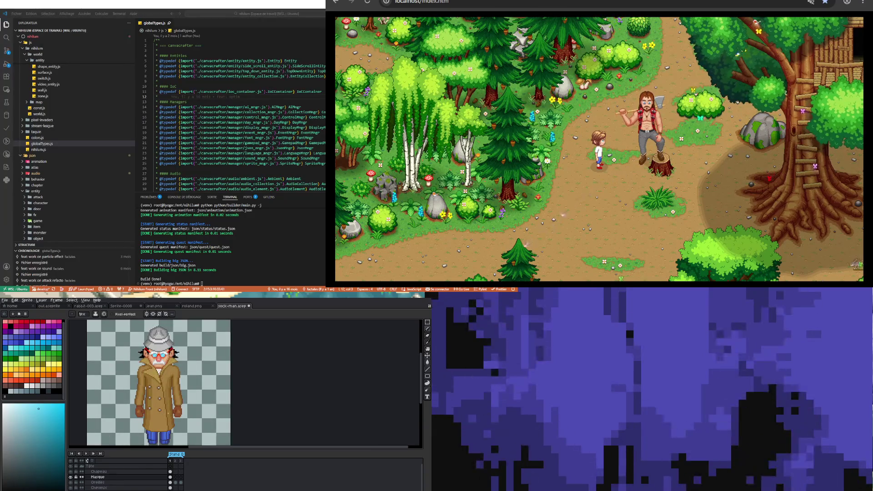
key("minus")
key("plus")
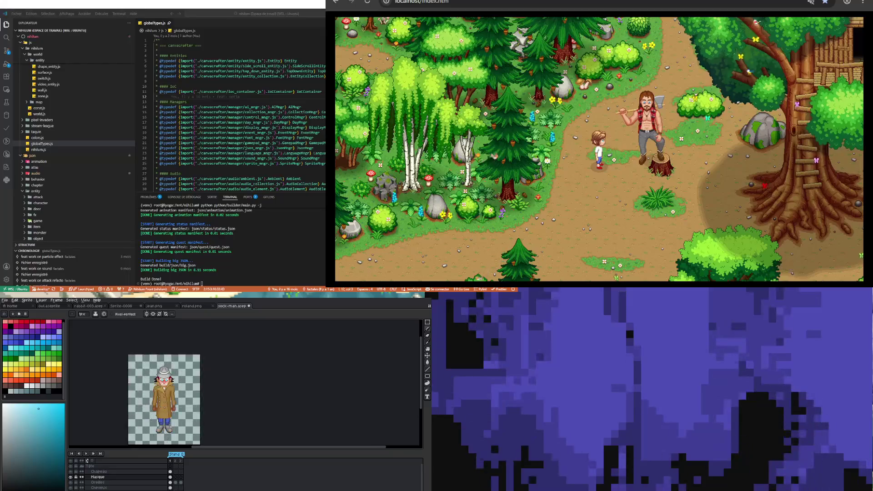
Zoom in on the head and toggle the Masque layer off and on to compare the face
key("plus")
key("plus")
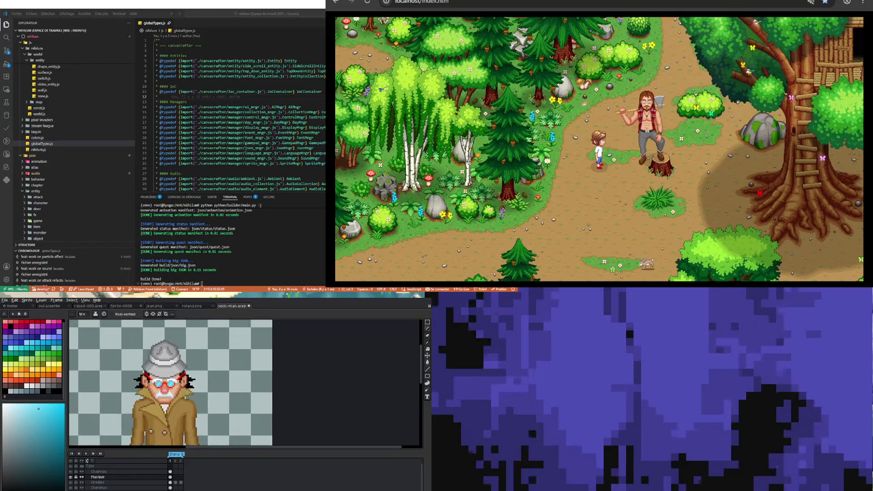
key("plus")
key("minus")
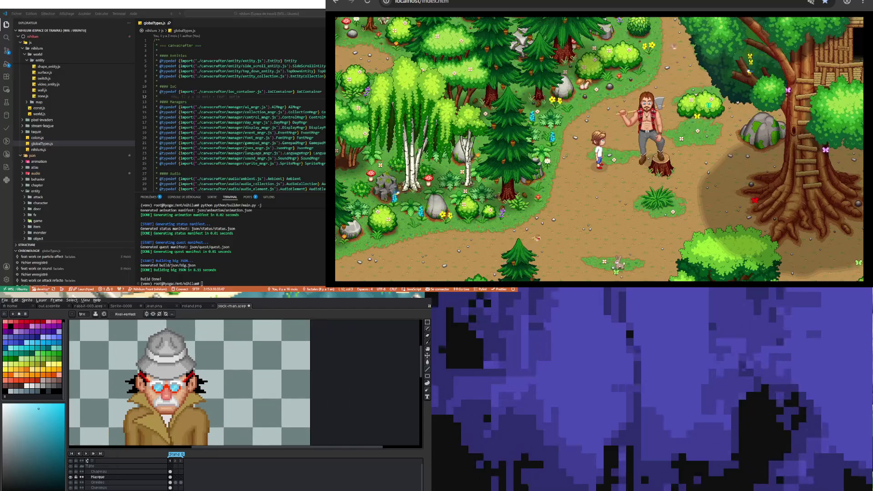
left_click(71, 478)
left_click(70, 477)
key("minus")
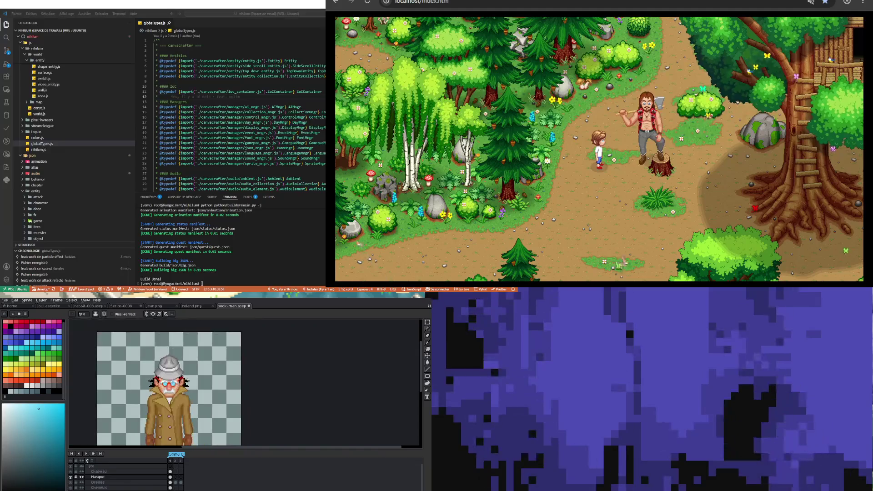
key("plus")
key("plus")
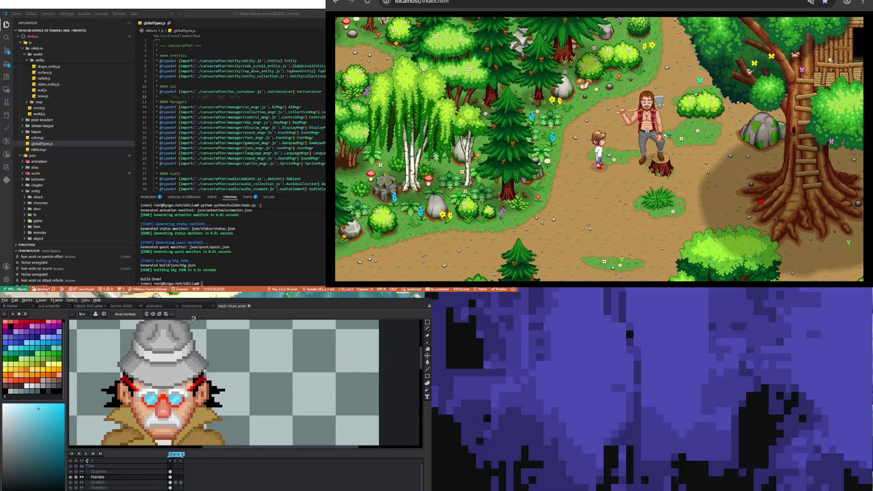
scroll(140, 383, "up", 1)
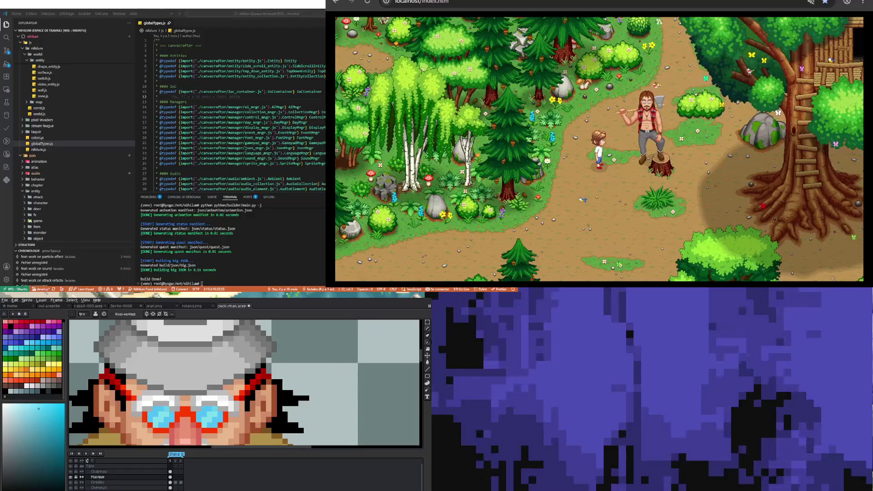
Sample the face's orange skin tone and repaint skin pixels around the glasses
key("i")
left_click(258, 396)
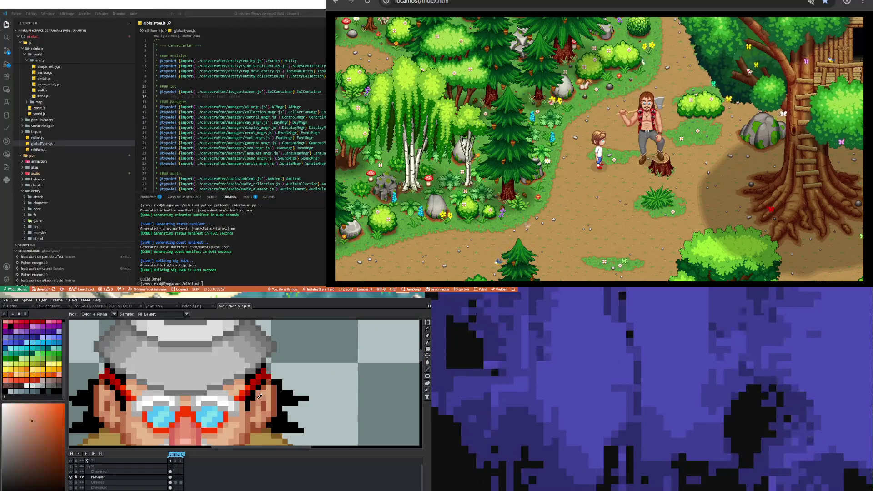
key("b")
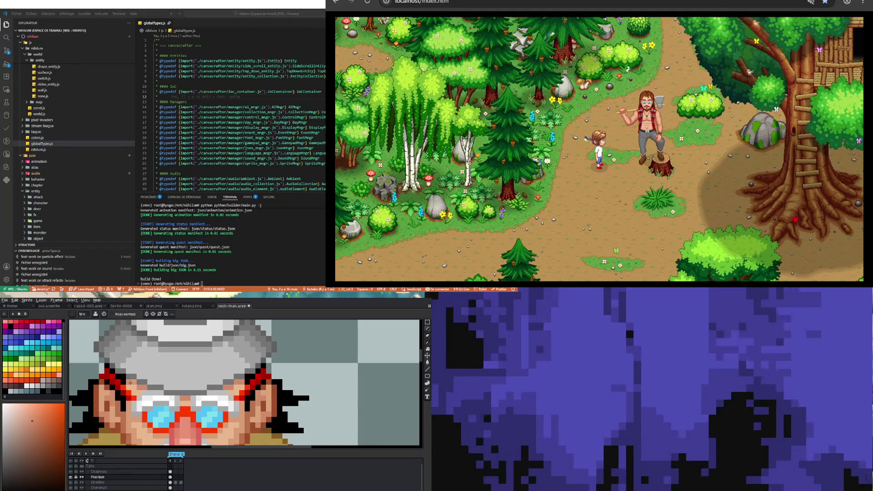
key("i")
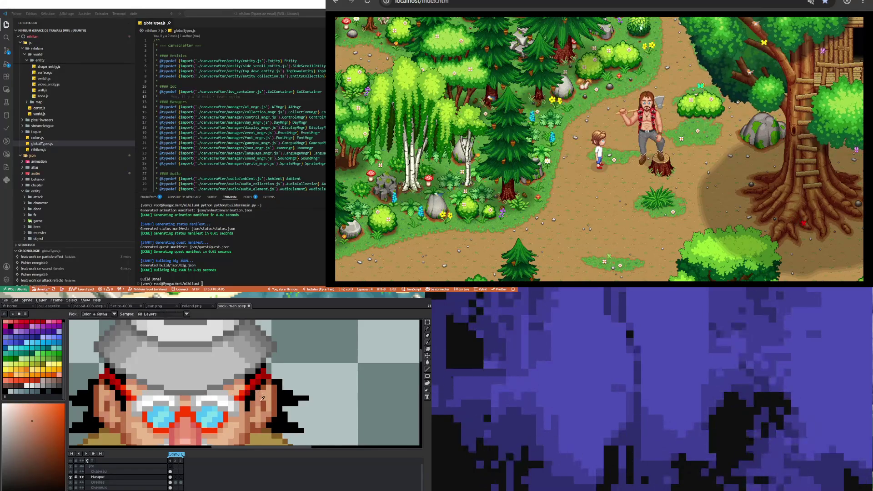
key("b")
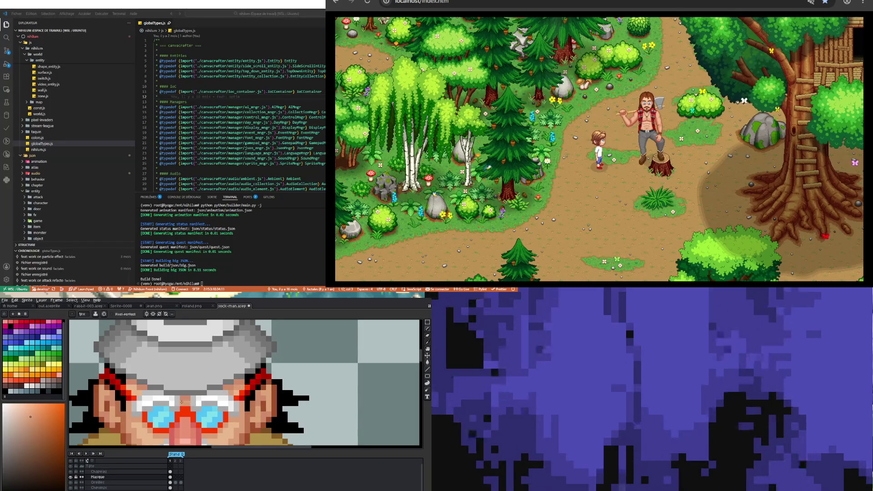
scroll(182, 402, "down", 3)
scroll(191, 405, "up", 3)
key("v")
key("b")
scroll(196, 407, "down", 3)
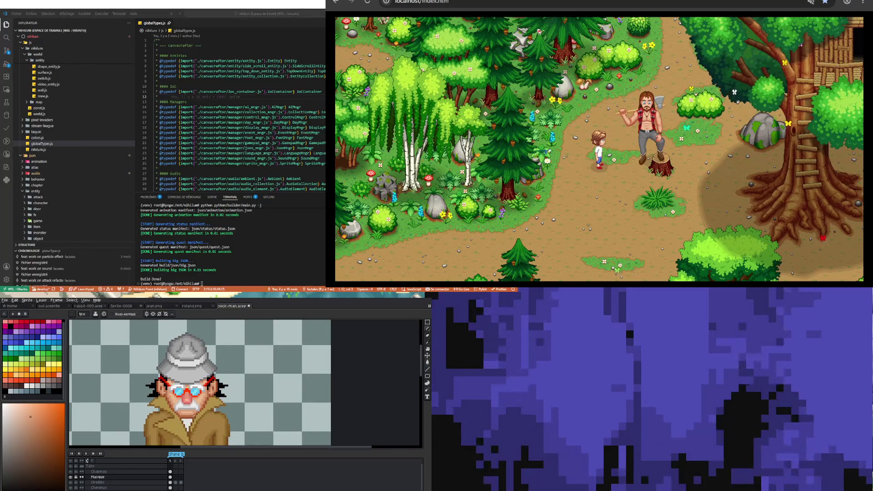
scroll(191, 392, "up", 2)
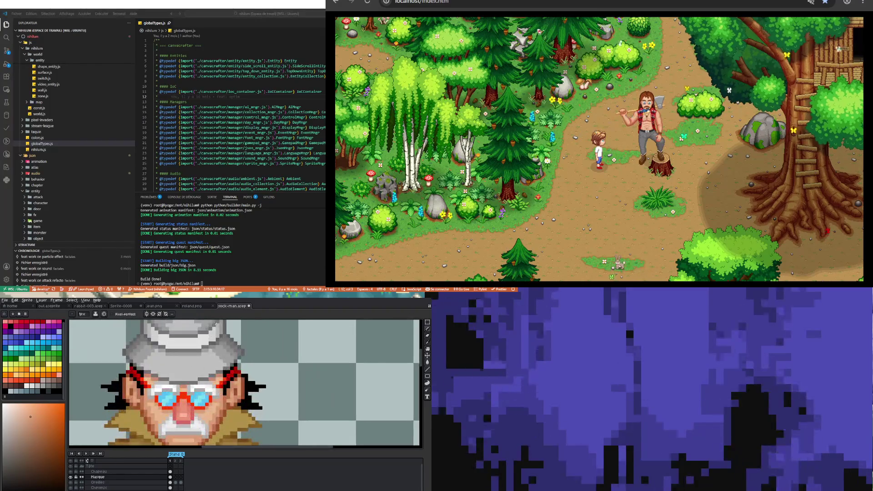
Sample the glasses' red and repaint the brow and frame pixels with it
key("i")
left_click(175, 395)
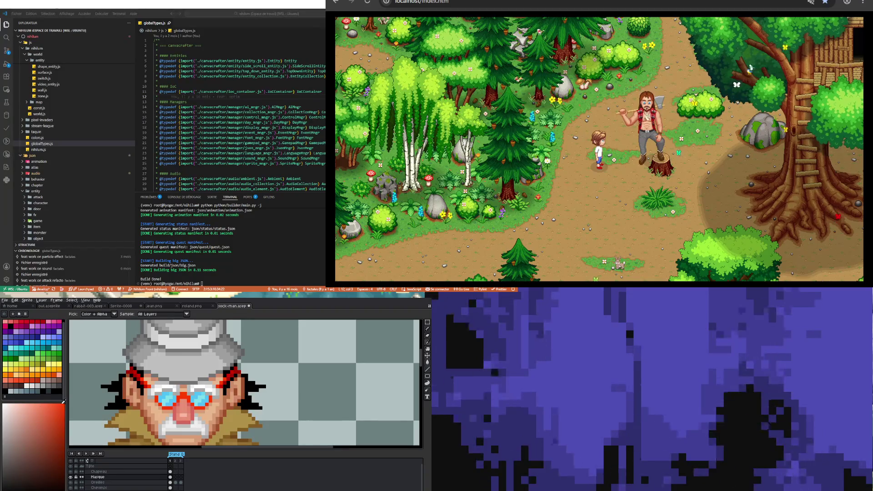
key("b")
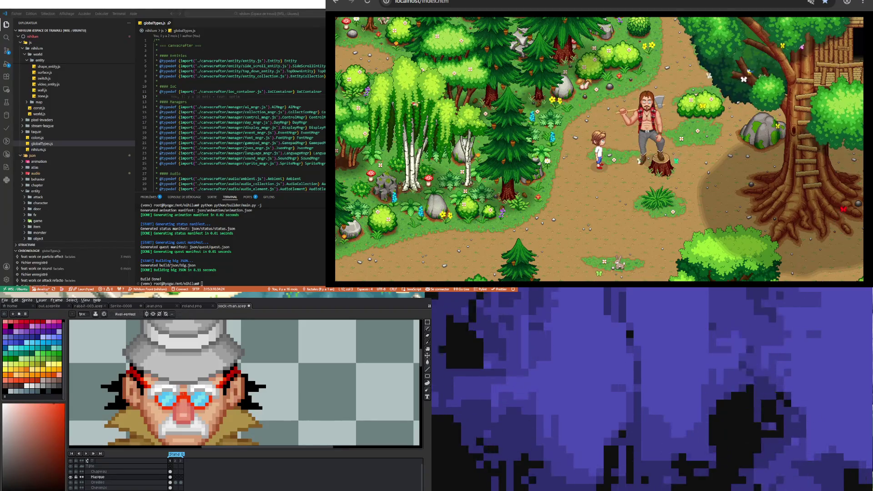
scroll(161, 412, "down", 2)
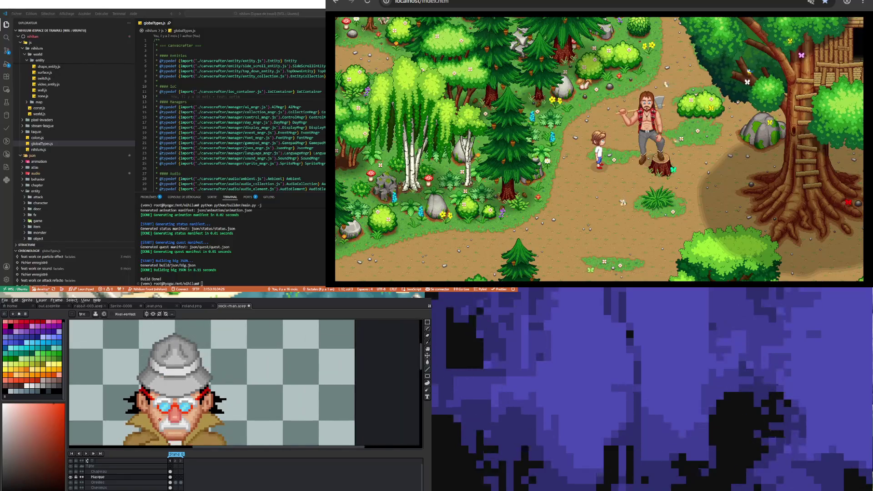
Zoom out to check the whole detective character
scroll(160, 420, "up", 2)
scroll(166, 403, "down", 2)
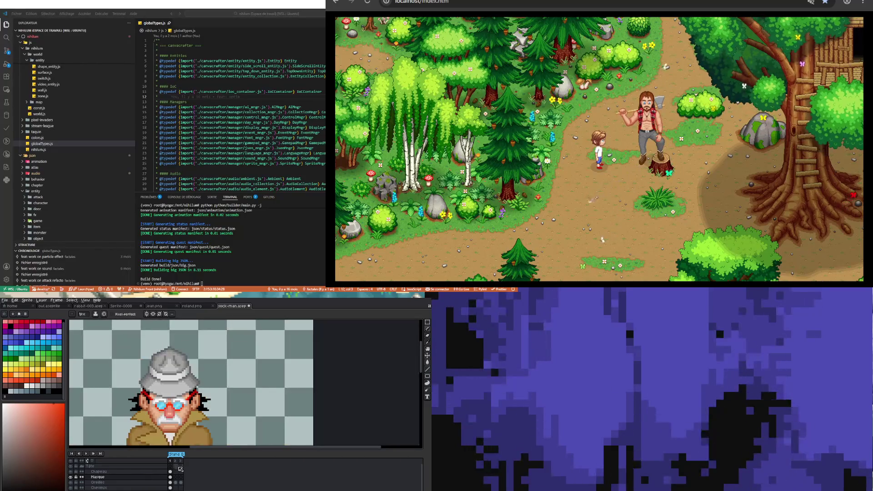
scroll(175, 395, "down", 2)
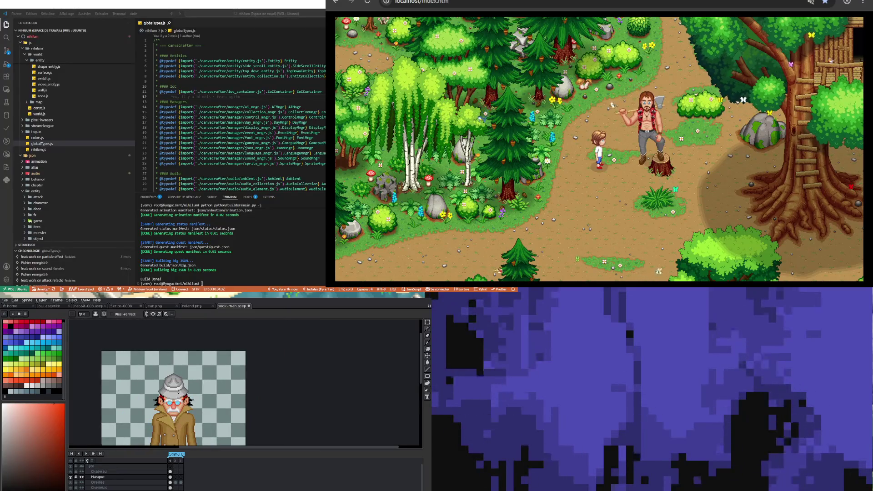
scroll(179, 392, "down", 2)
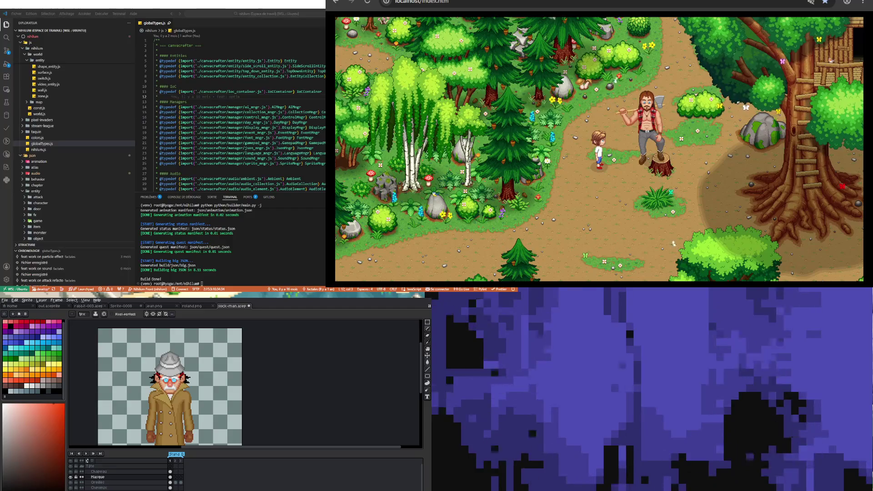
scroll(169, 402, "down", 3)
scroll(168, 402, "up", 3)
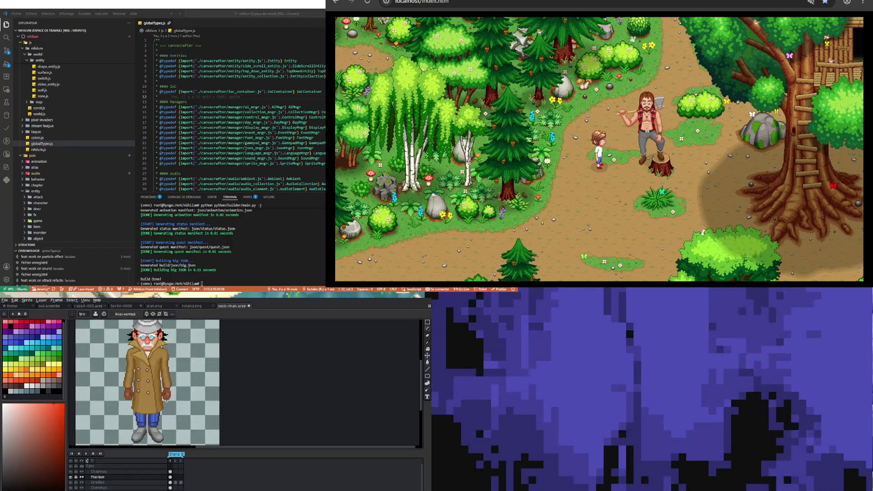
scroll(165, 401, "down", 3)
scroll(168, 404, "up", 3)
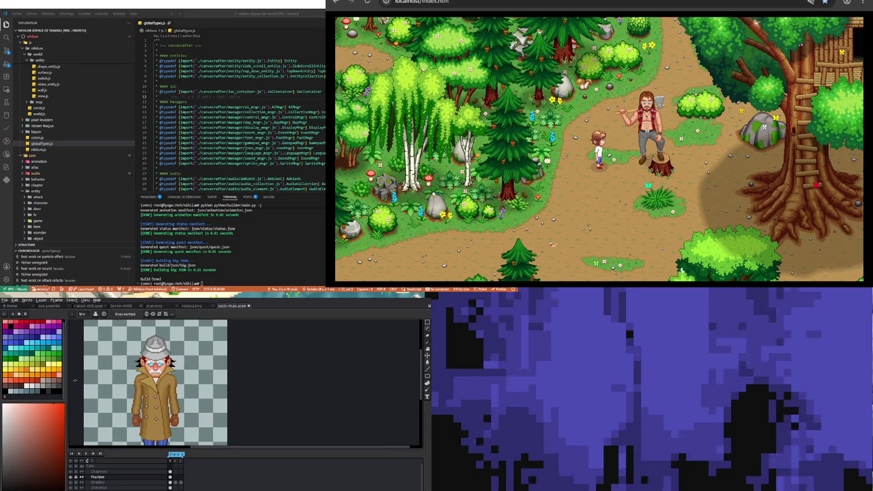
Save the sprite to sock-man.aseprite via File > Save
left_click(5, 300)
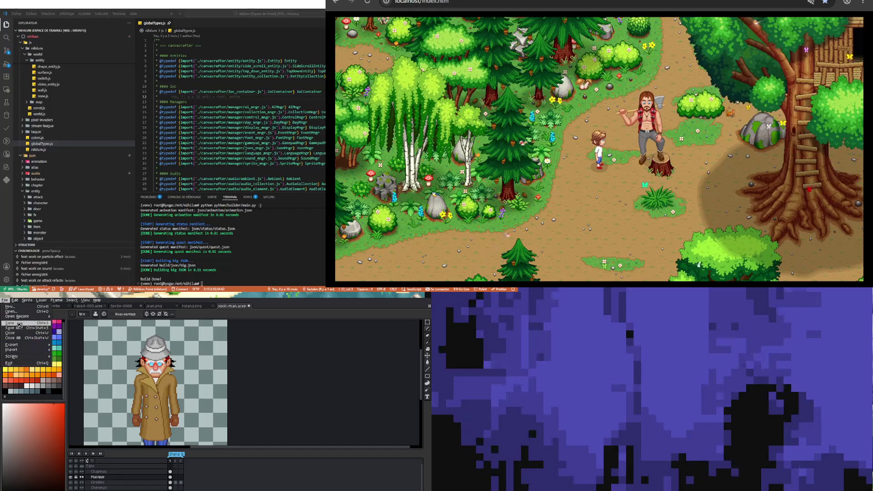
left_click(19, 325)
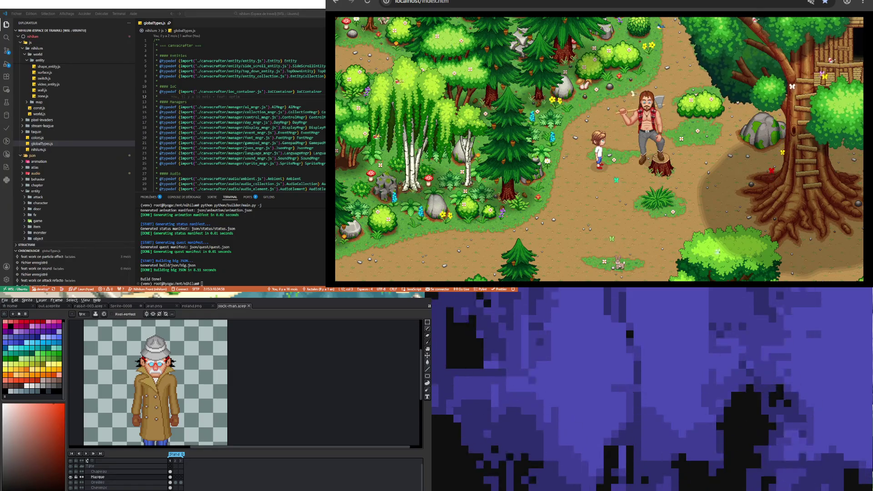
scroll(155, 382, "down", 3)
scroll(154, 380, "up", 1)
scroll(153, 380, "up", 2)
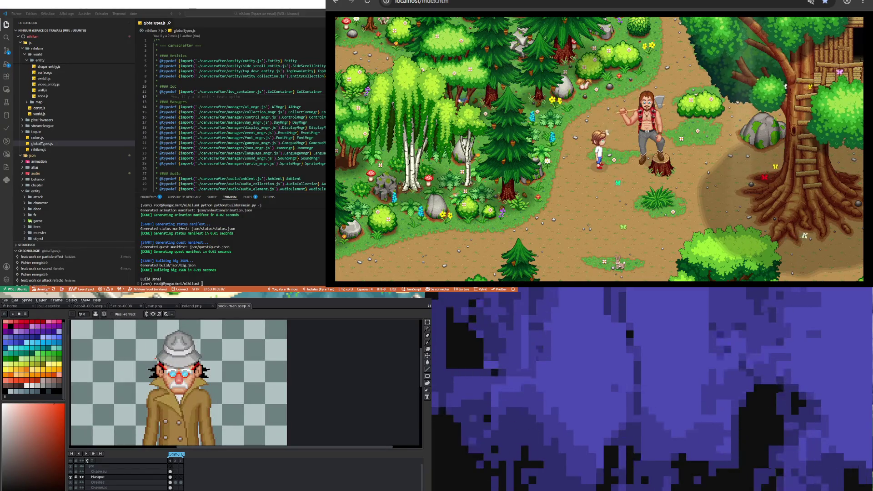
scroll(154, 382, "down", 2)
scroll(155, 382, "up", 1)
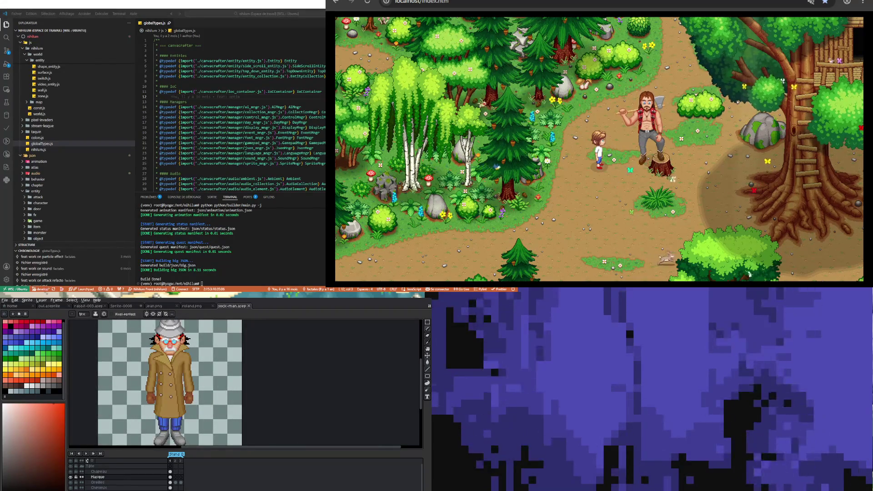
scroll(174, 347, "up", 2)
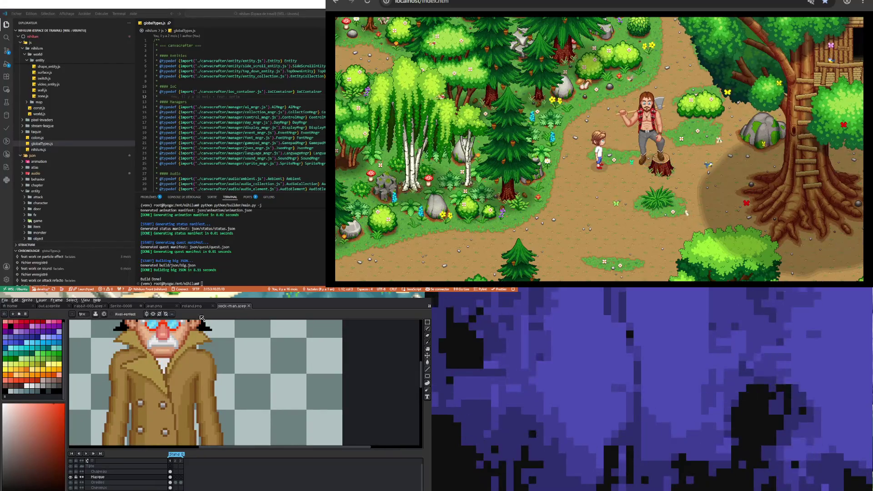
Sample the coat's orange-brown and paint a pixel onto the coat
scroll(376, 350, "down", 1)
scroll(376, 351, "down", 1)
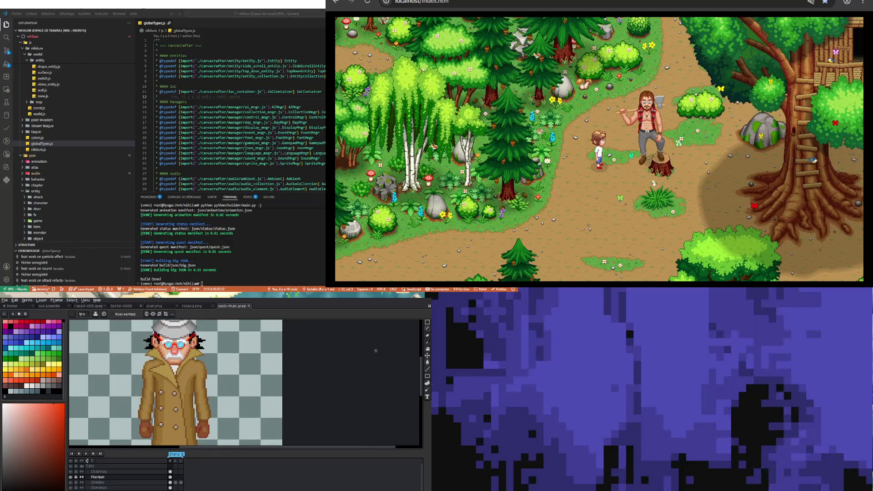
key("i")
scroll(169, 364, "up", 1)
scroll(169, 364, "up", 1)
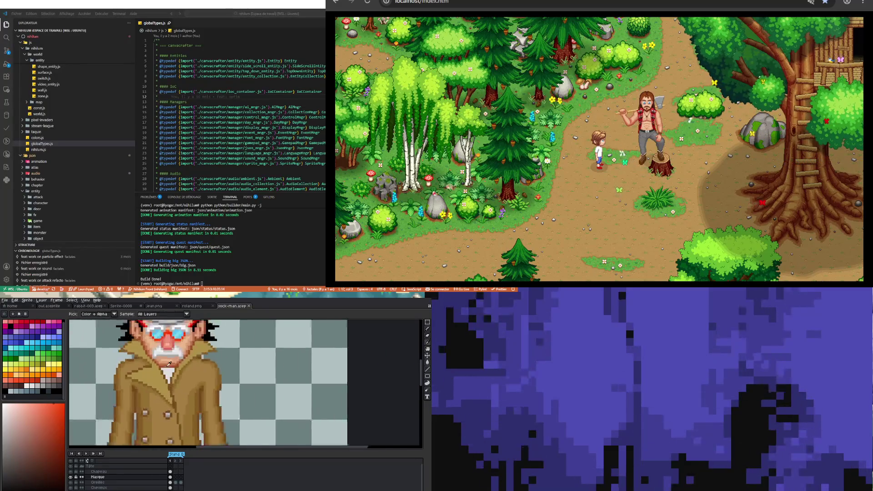
scroll(169, 364, "up", 1)
left_click(171, 364)
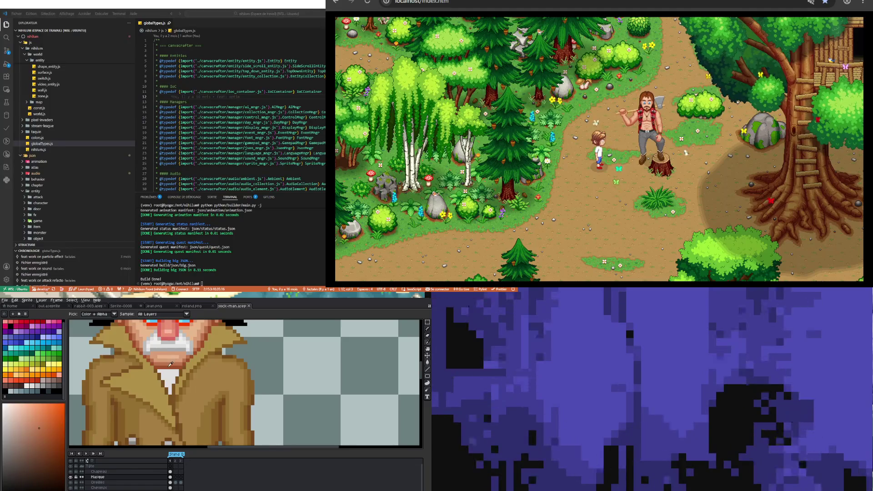
key("b")
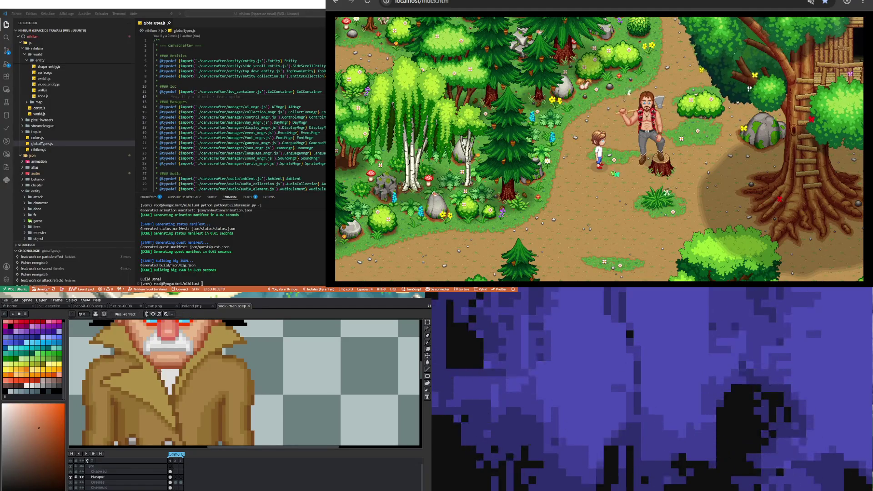
left_click(159, 372)
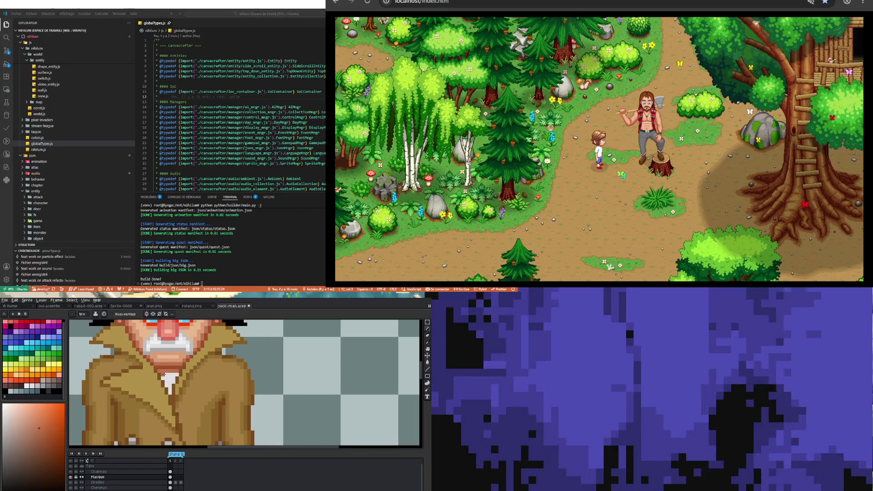
Paint a grey row across the top of the shirt collar
scroll(177, 373, "down", 2)
scroll(170, 379, "up", 2)
left_click(168, 376, "alt")
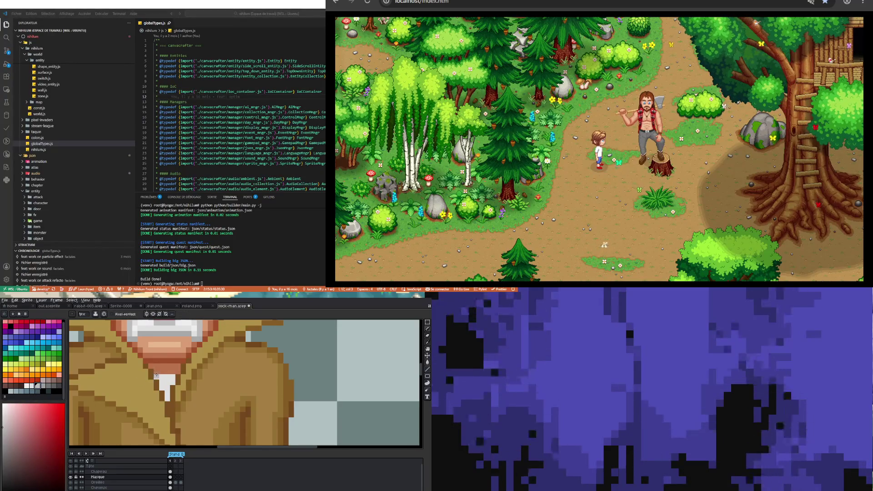
left_click_drag(156, 376, 174, 378)
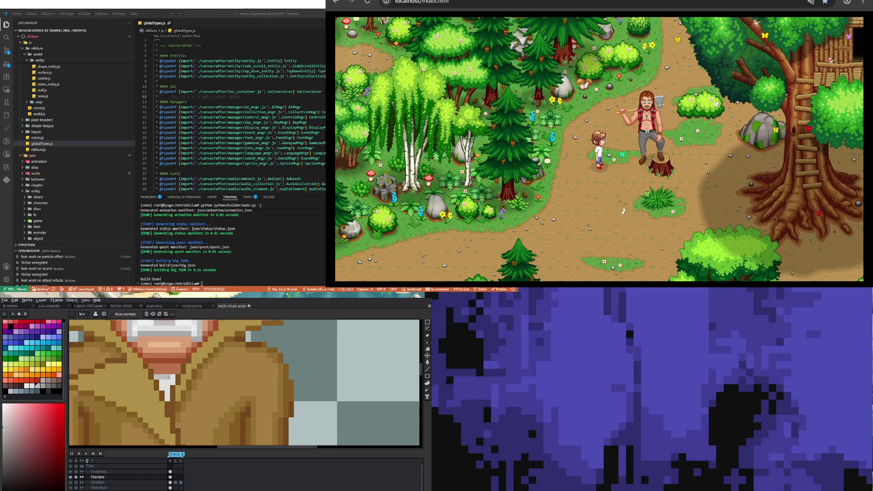
Paint a brown line down the white collar and darken a stray light collar pixel
scroll(172, 378, "down", 1)
scroll(172, 378, "down", 1)
scroll(172, 378, "down", 2)
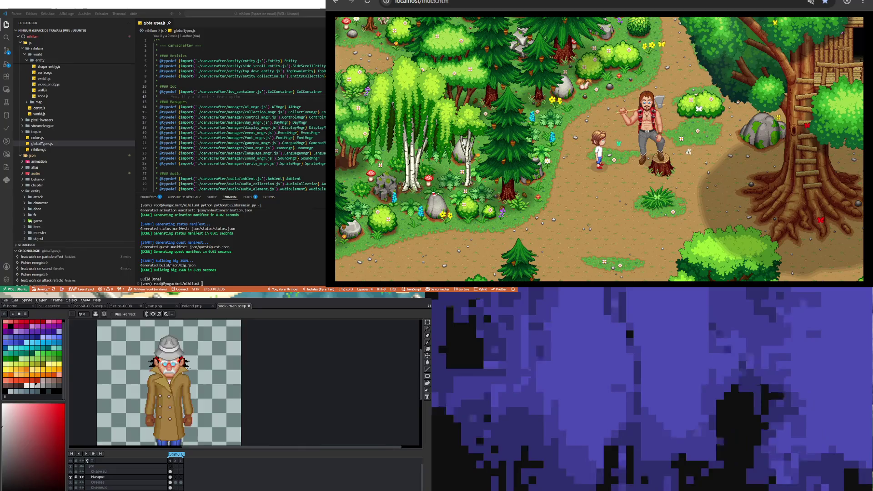
scroll(150, 378, "up", 1)
scroll(150, 377, "up", 1)
scroll(148, 378, "up", 1)
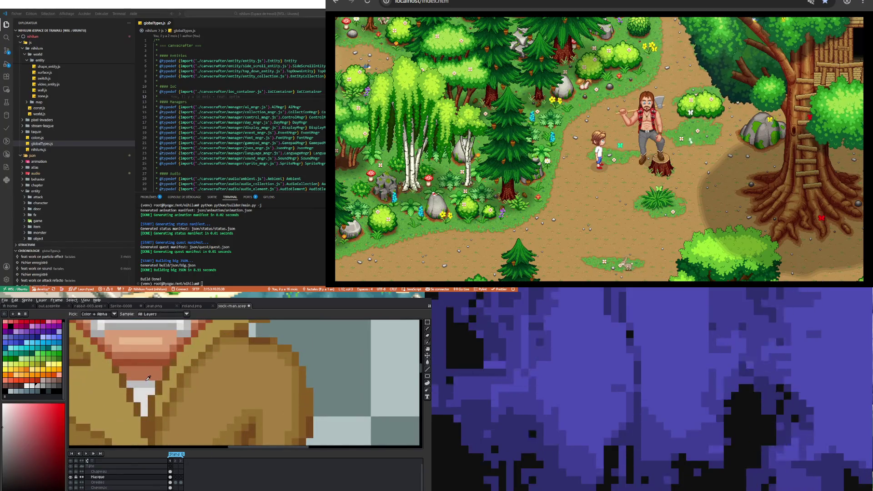
left_click(148, 375)
key("b")
left_click_drag(145, 414, 145, 392)
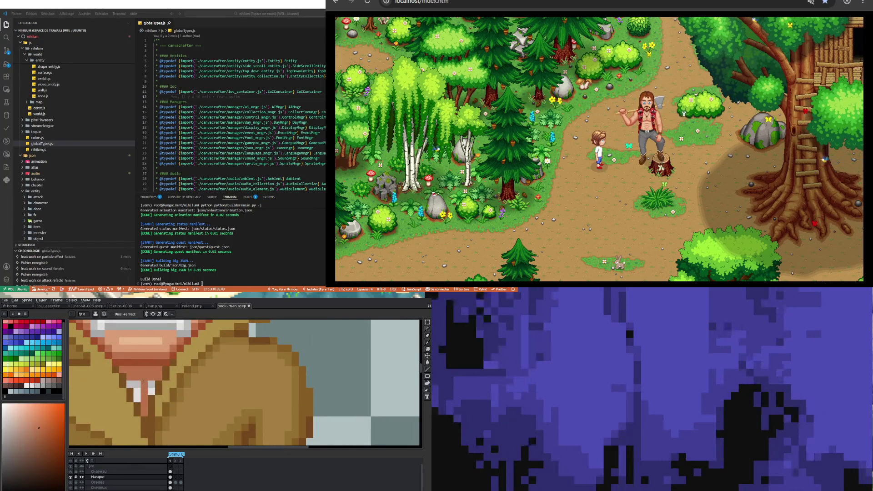
left_click(133, 385)
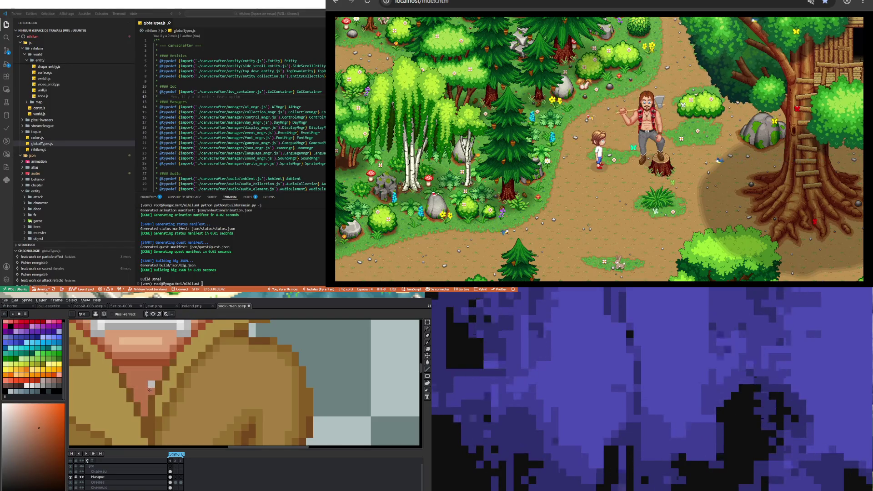
Sample the coat's tan colour from the sprite
scroll(149, 390, "down", 2)
scroll(148, 398, "down", 1)
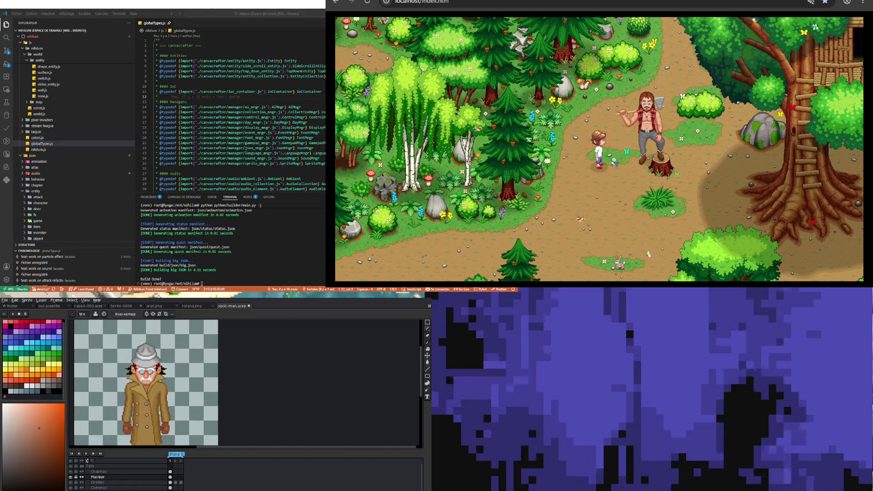
scroll(134, 372, "up", 2)
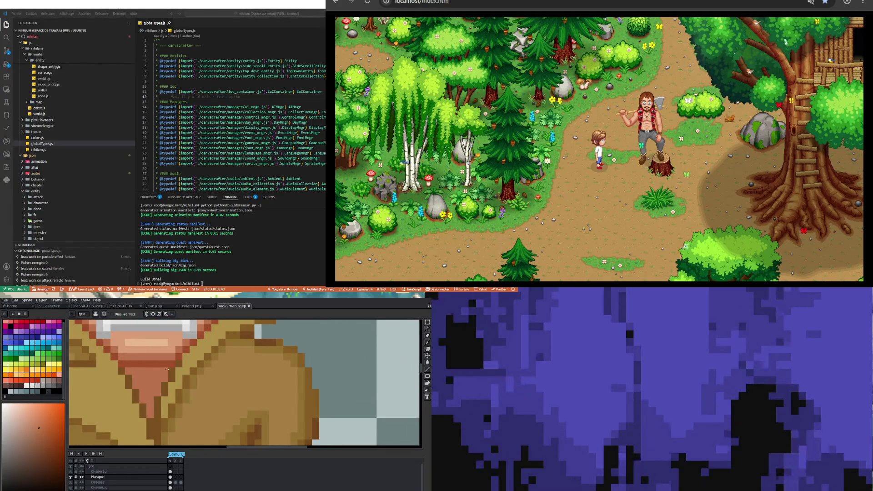
key("i")
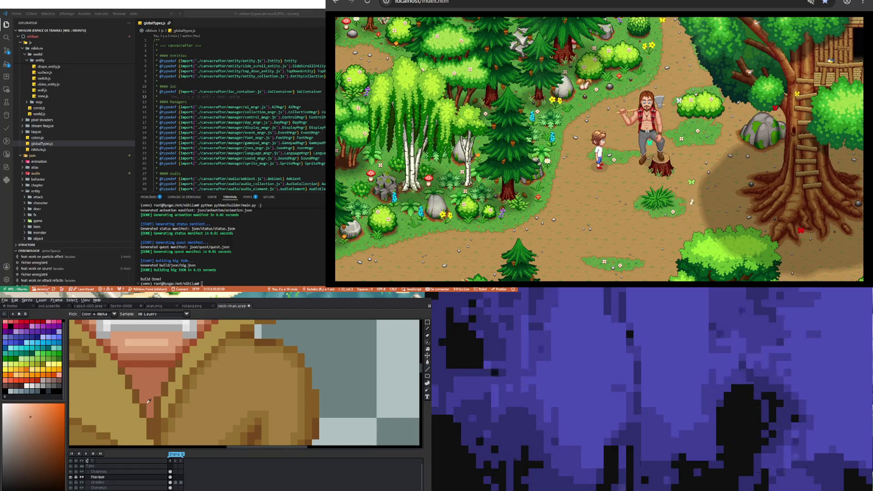
key("b")
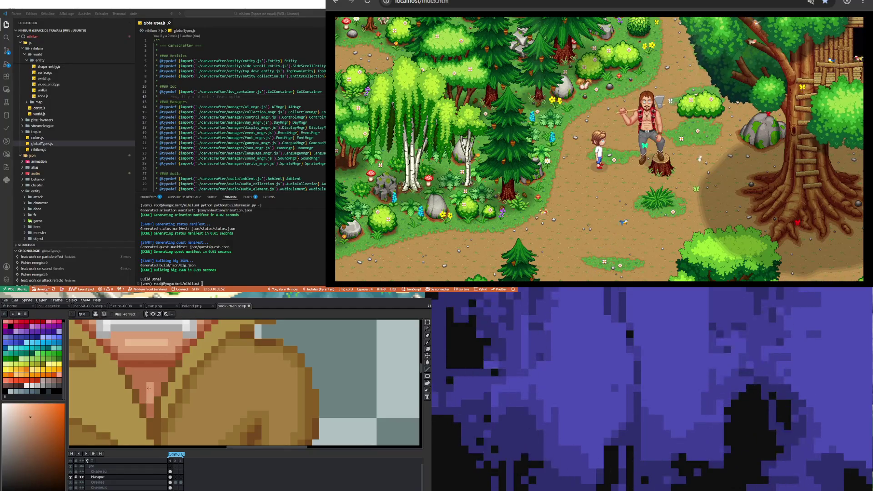
scroll(144, 380, "down", 3)
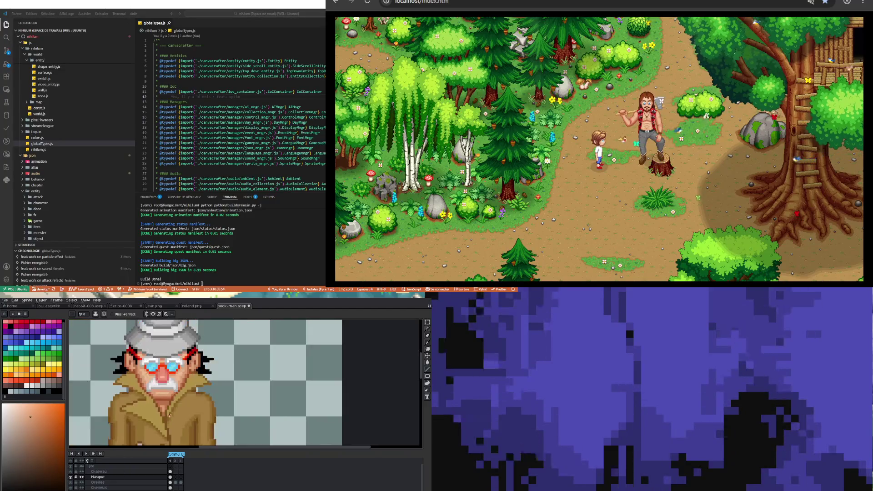
scroll(178, 415, "down", 2)
scroll(166, 413, "up", 5)
scroll(166, 413, "up", 1)
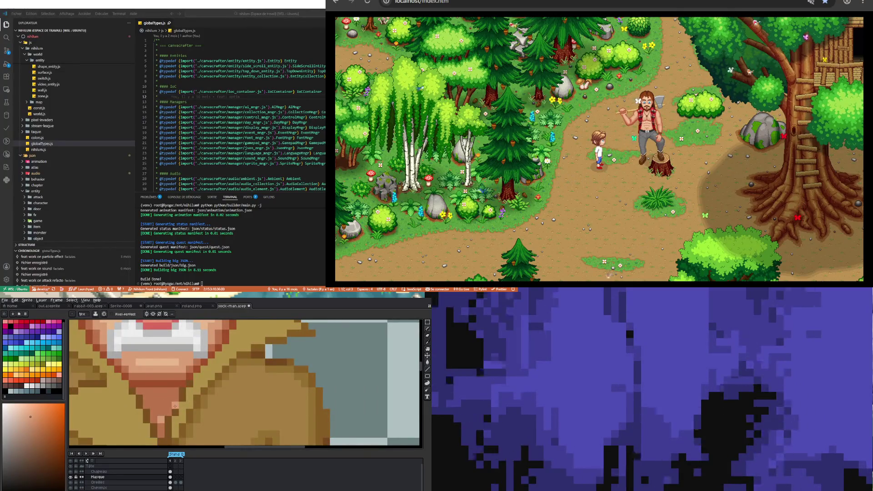
scroll(173, 405, "down", 3)
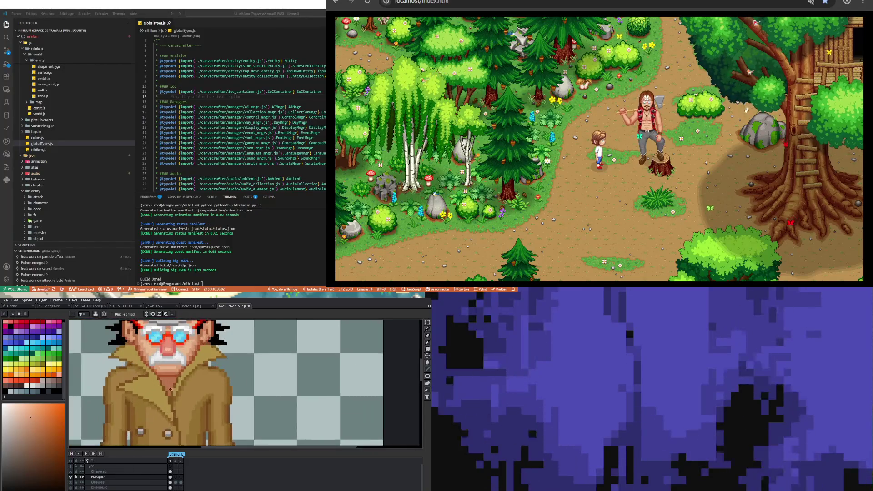
left_click(144, 385, "alt")
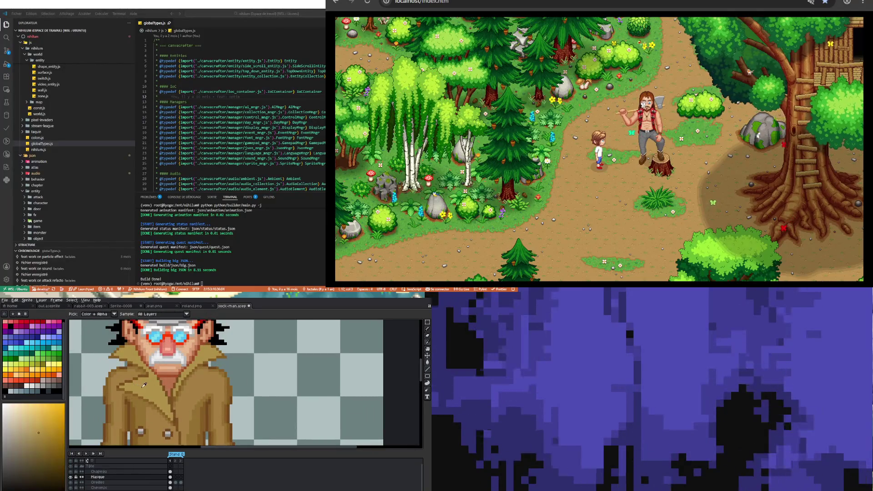
Choose a lighter tan and paint a highlight stroke along the coat lapel
scroll(118, 477, "down", 2)
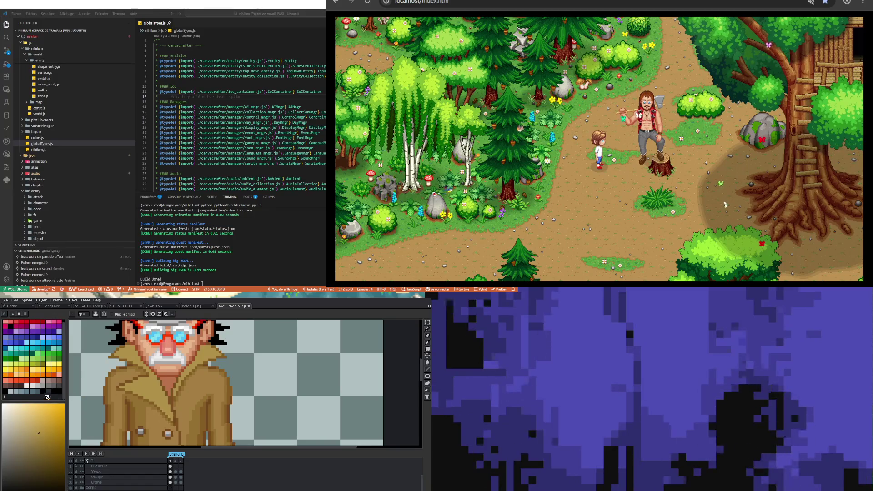
left_click(32, 426)
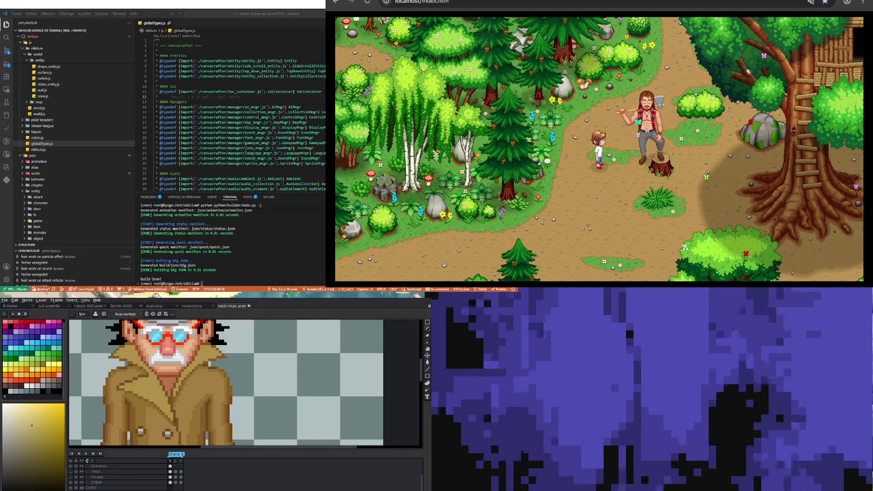
scroll(136, 384, "up", 2)
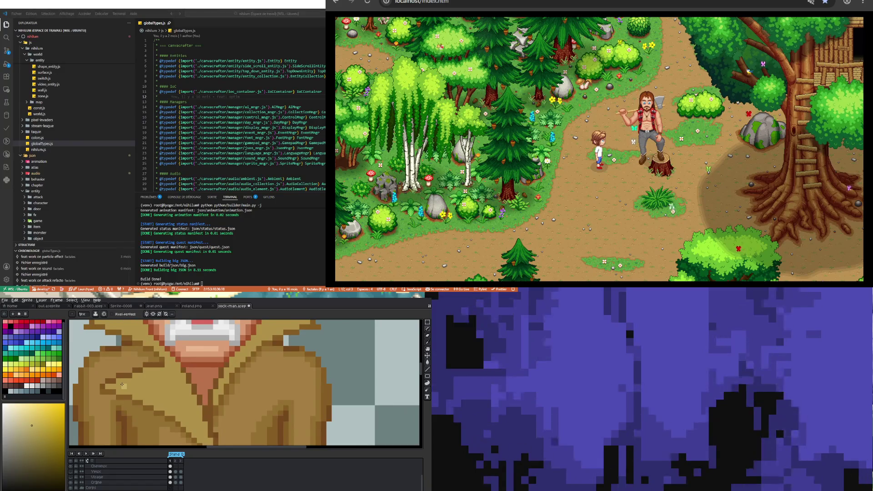
left_click_drag(121, 385, 173, 408)
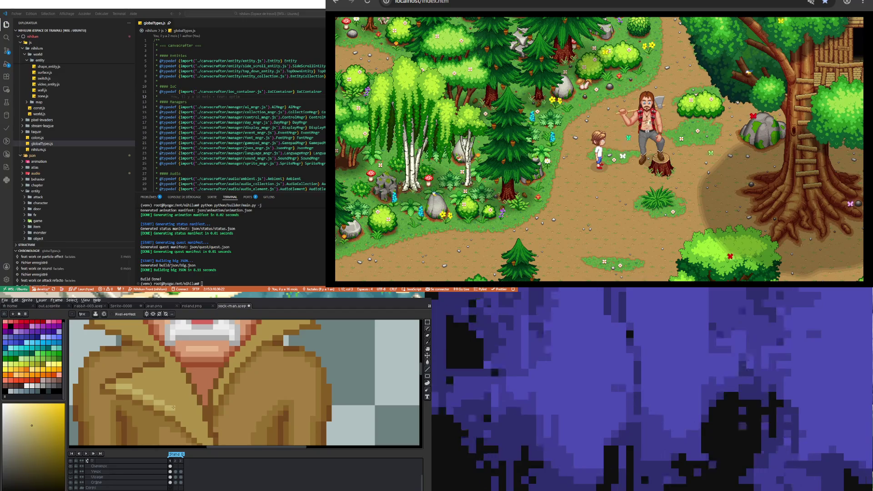
scroll(180, 413, "down", 1)
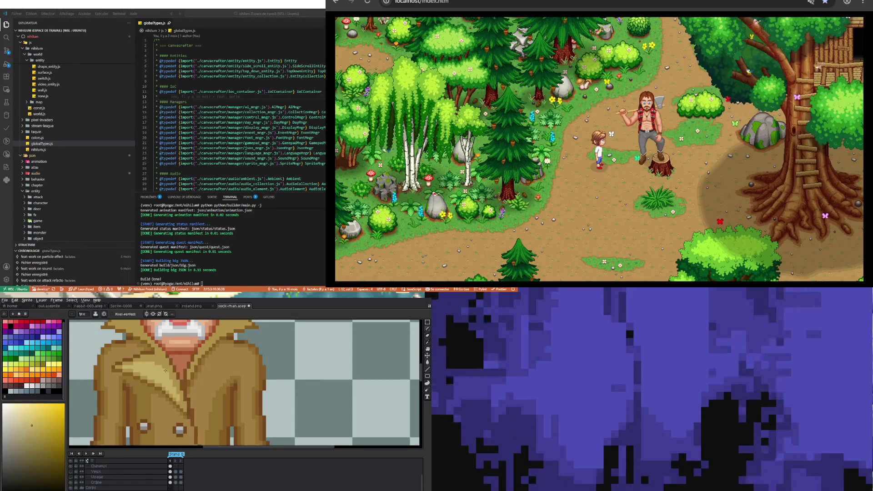
scroll(168, 379, "down", 2)
scroll(172, 375, "down", 1)
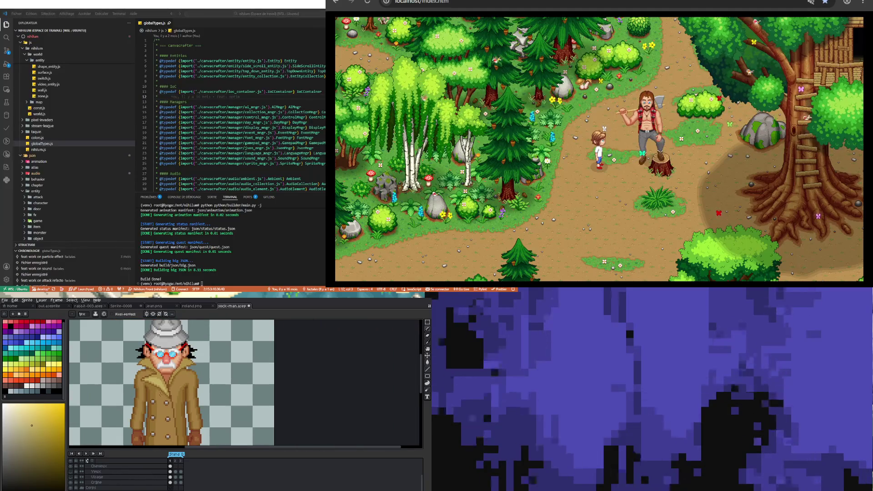
scroll(191, 366, "up", 2)
scroll(205, 358, "up", 2)
scroll(205, 358, "up", 1)
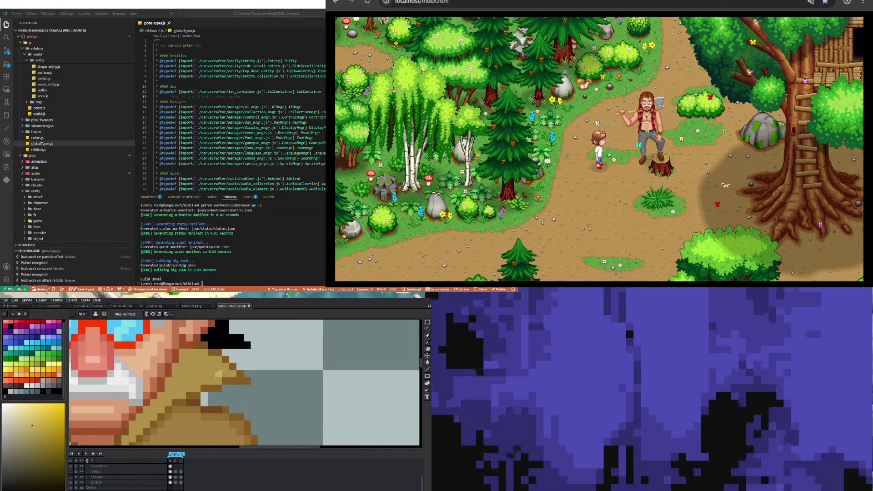
left_click_drag(218, 374, 186, 381)
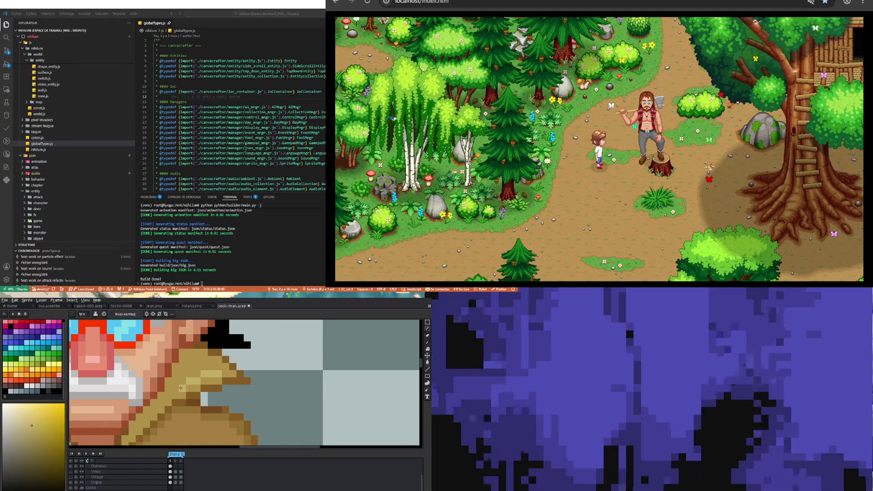
key("v")
key("b")
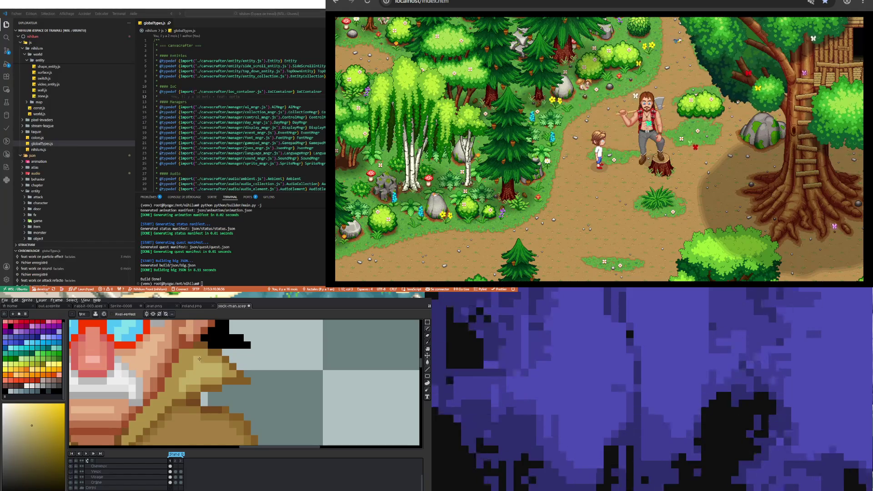
scroll(200, 372, "down", 3)
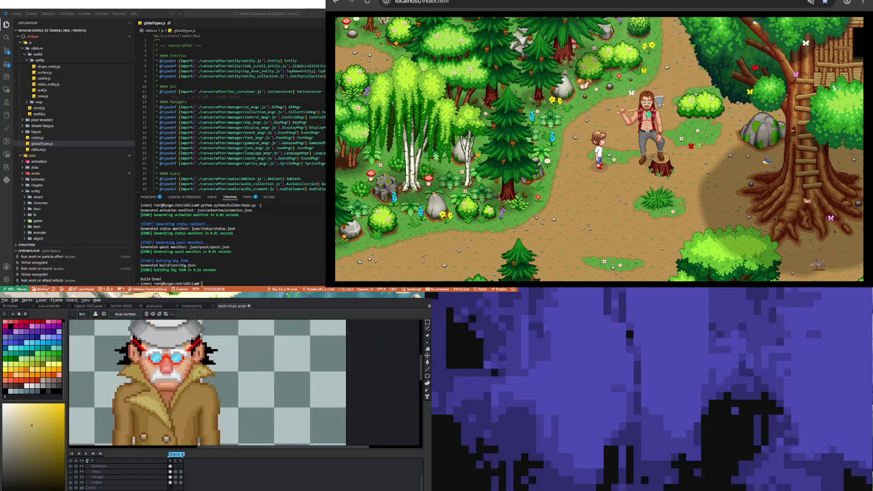
scroll(190, 381, "up", 2)
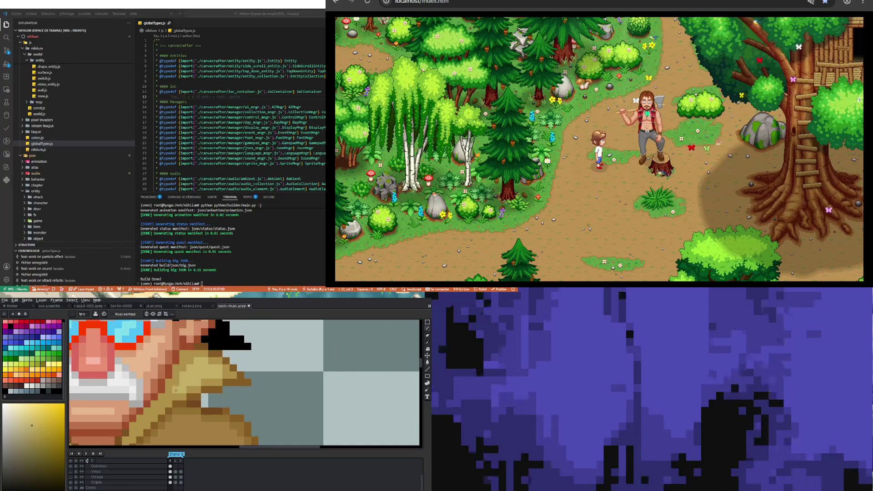
scroll(187, 382, "down", 2)
scroll(183, 383, "down", 1)
scroll(183, 383, "up", 2)
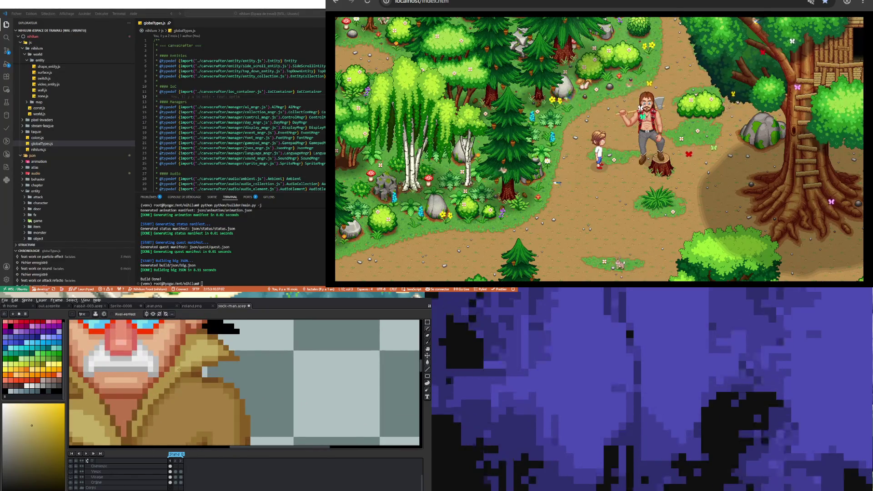
scroll(179, 369, "down", 2)
scroll(166, 398, "up", 2)
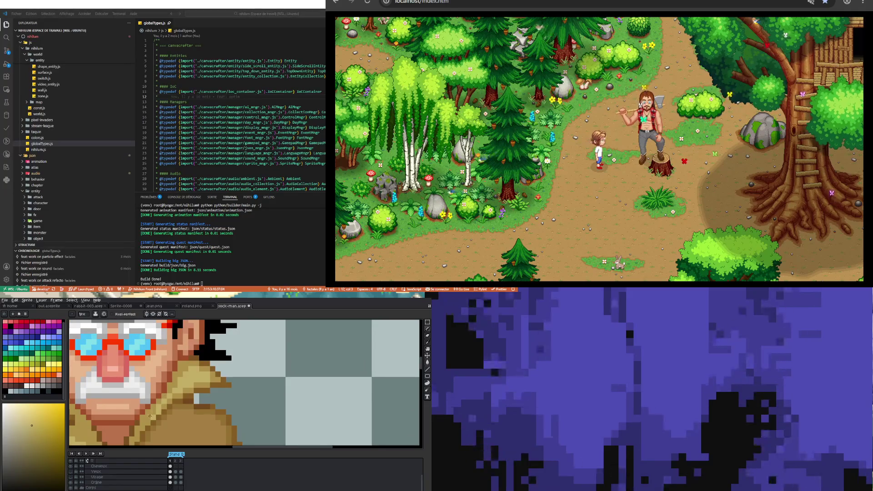
scroll(149, 417, "down", 2)
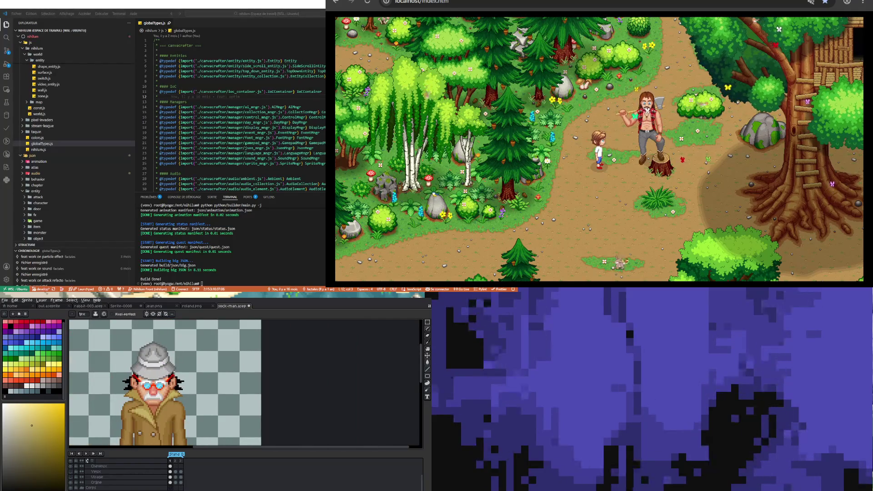
scroll(171, 398, "up", 2)
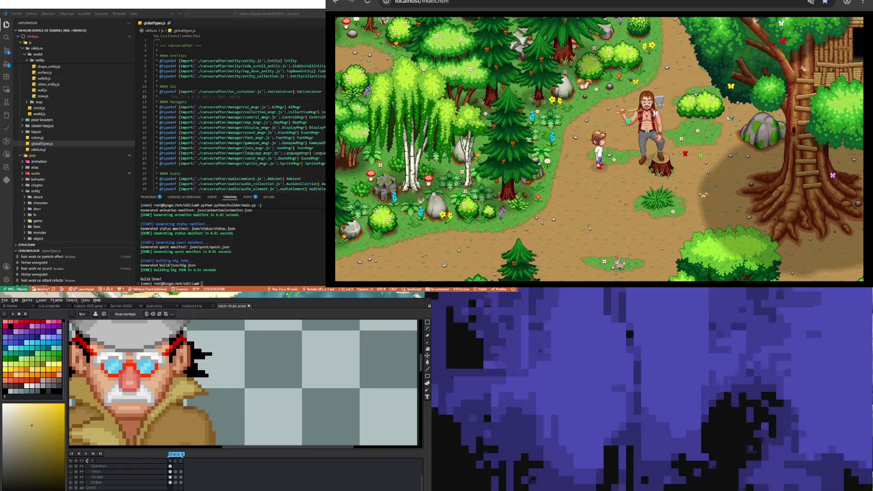
scroll(171, 394, "down", 2)
scroll(175, 425, "up", 2)
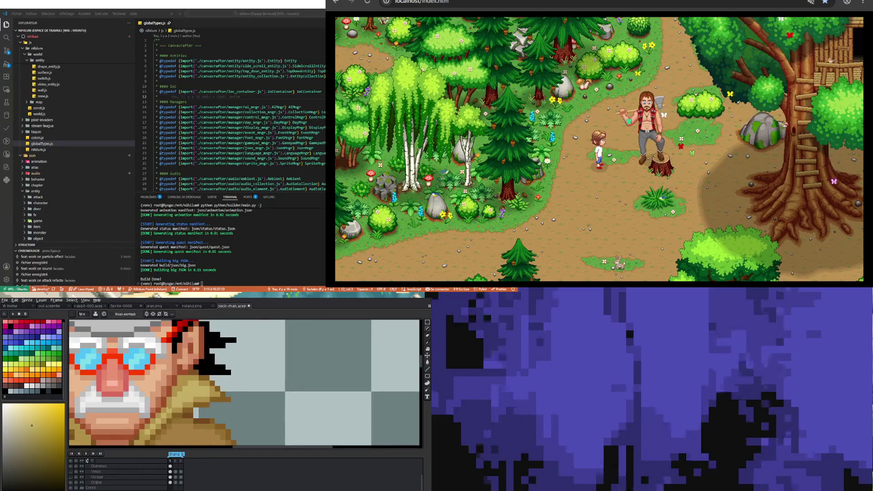
key("ctrl")
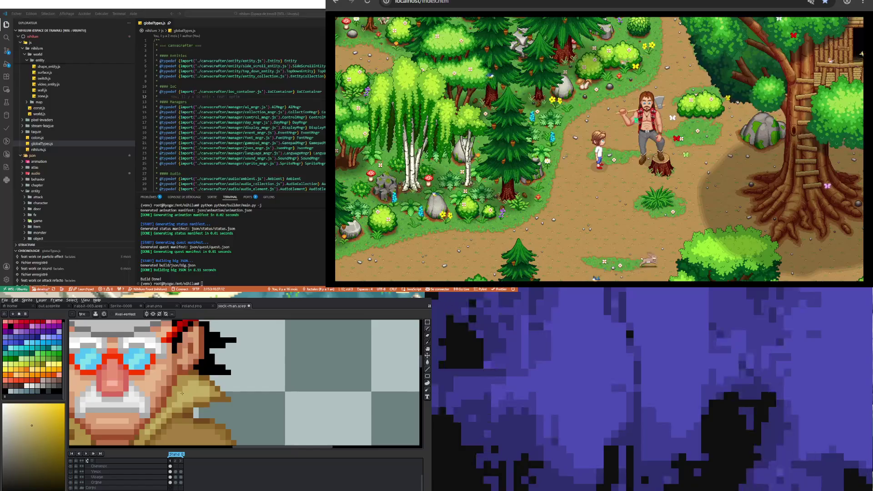
left_click(184, 385, "alt")
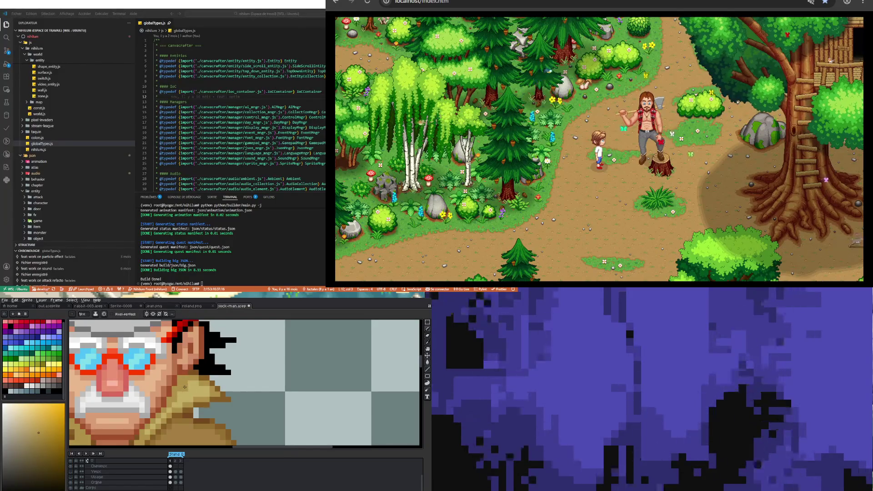
scroll(198, 400, "down", 1)
scroll(192, 382, "up", 1)
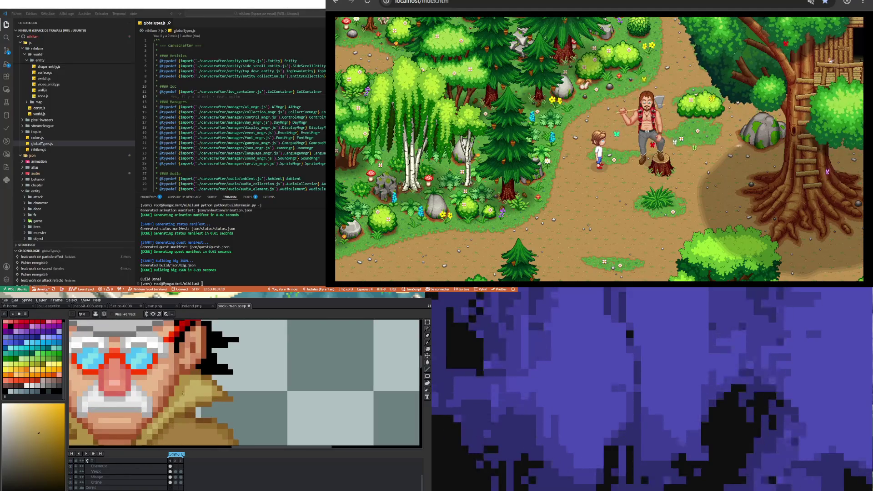
scroll(193, 382, "down", 1)
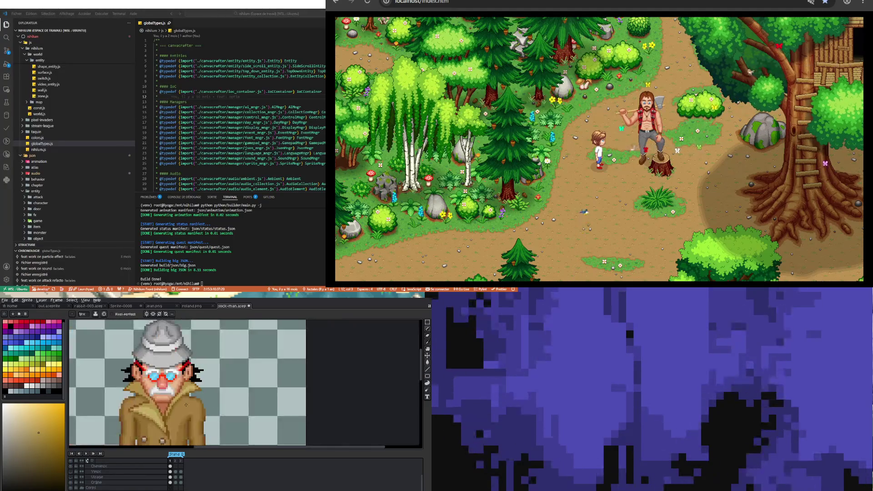
scroll(202, 386, "up", 1)
scroll(202, 386, "up", 2)
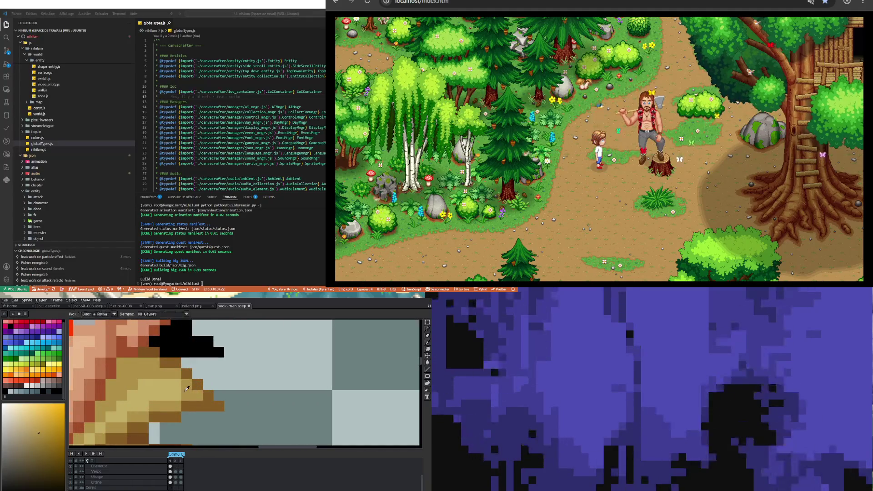
scroll(172, 392, "down", 1)
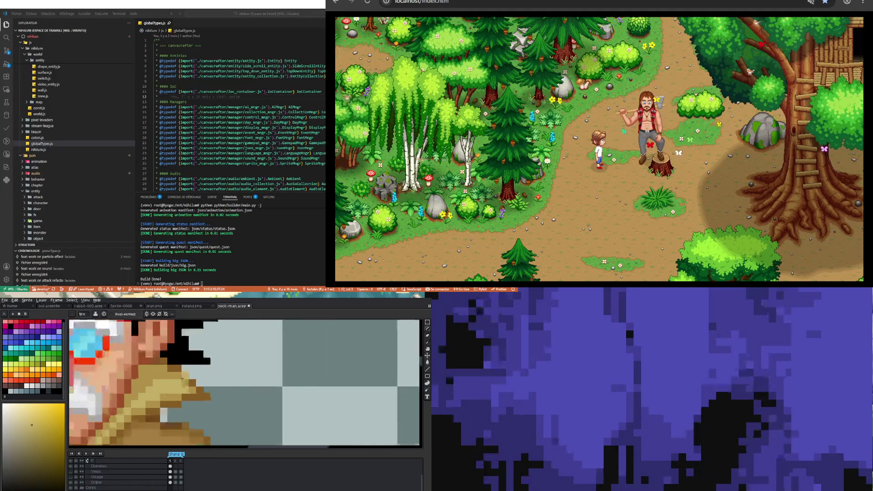
scroll(155, 399, "down", 1)
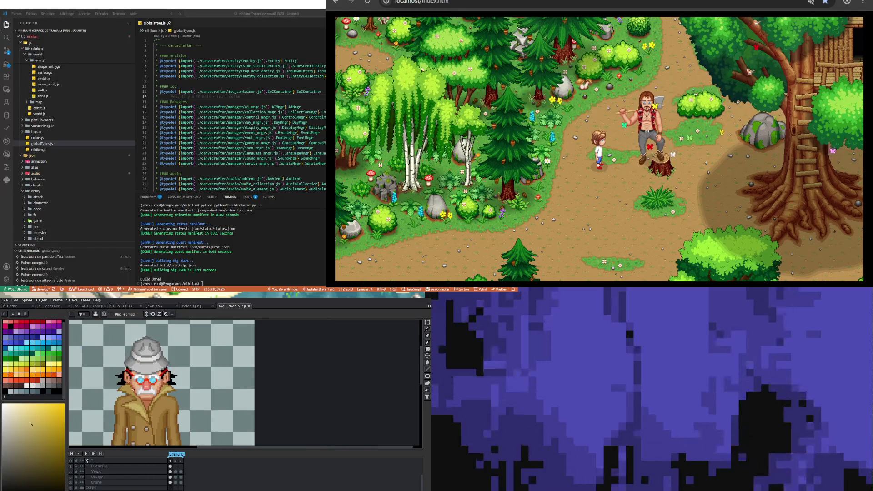
scroll(192, 407, "up", 3)
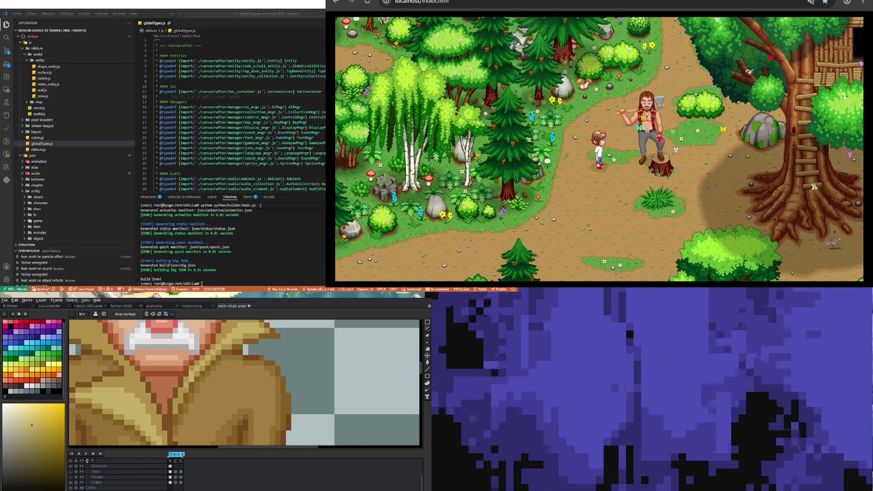
scroll(194, 376, "down", 3)
scroll(157, 413, "up", 2)
scroll(162, 402, "up", 1)
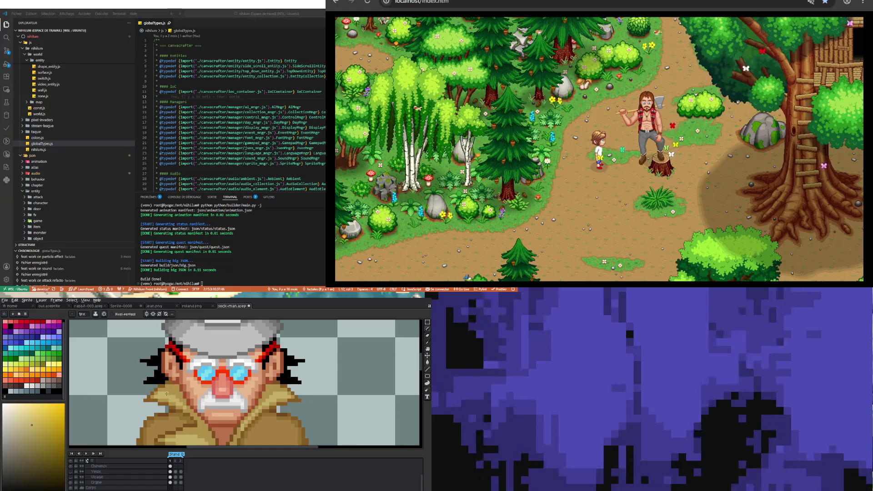
scroll(163, 392, "down", 3)
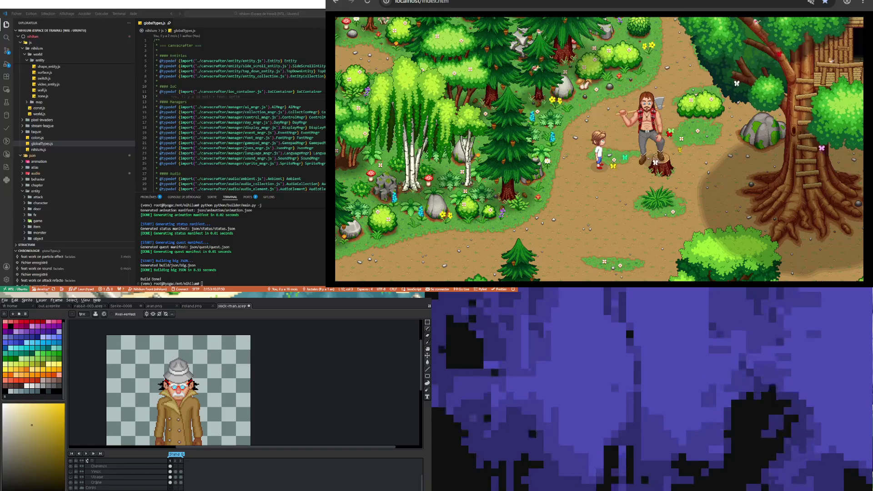
scroll(189, 422, "down", 1)
scroll(157, 405, "up", 4)
scroll(158, 405, "up", 2)
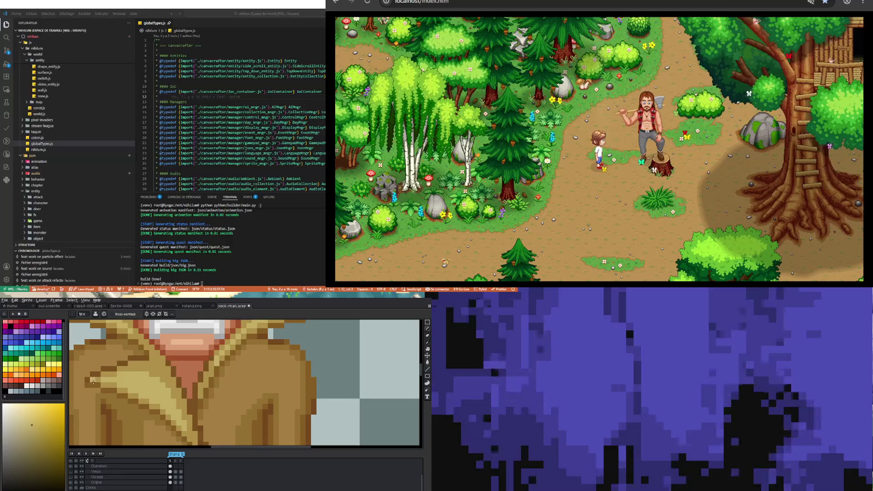
scroll(136, 400, "down", 2)
scroll(136, 402, "down", 2)
scroll(146, 396, "down", 2)
scroll(155, 388, "up", 1)
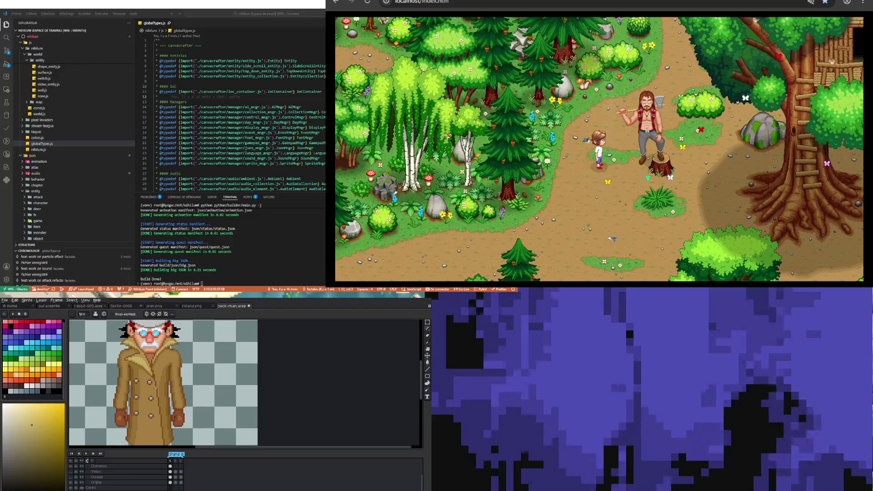
Sample the button grey and add grey pixels around the left coat button
scroll(154, 389, "up", 2)
scroll(149, 391, "down", 2)
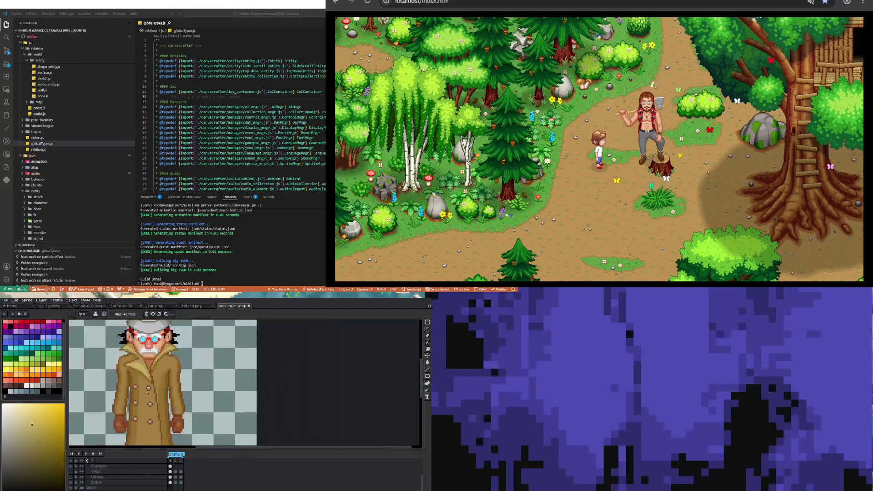
scroll(136, 395, "up", 2)
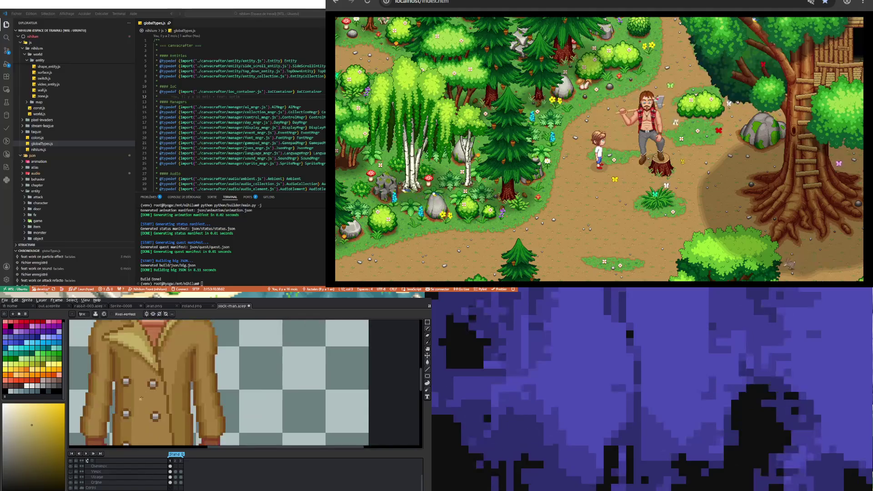
key("i")
key("b")
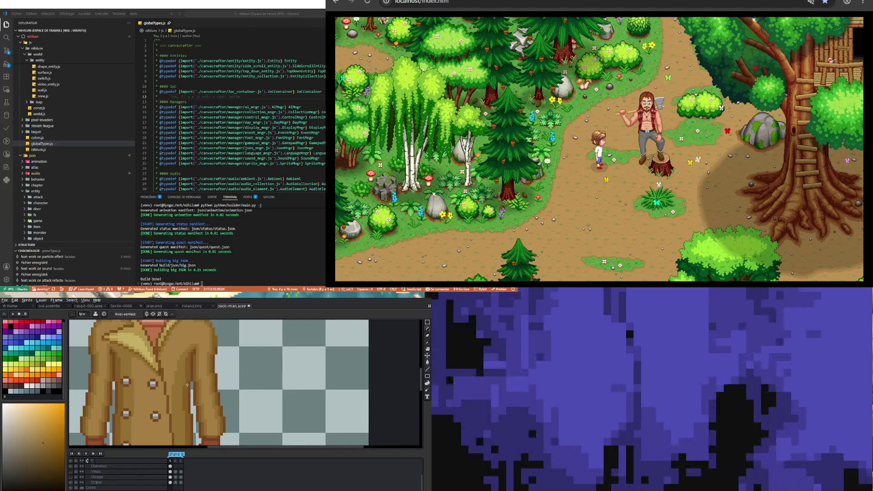
scroll(88, 408, "up", 2)
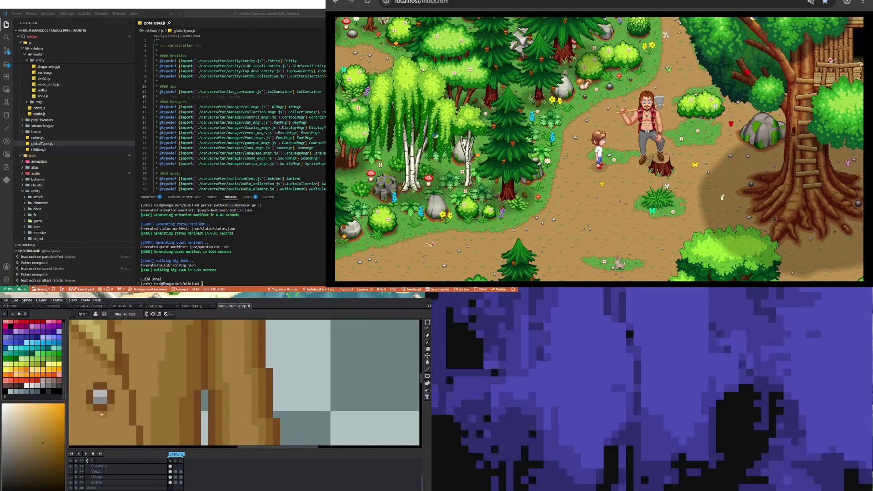
scroll(141, 390, "down", 3)
scroll(137, 395, "up", 3)
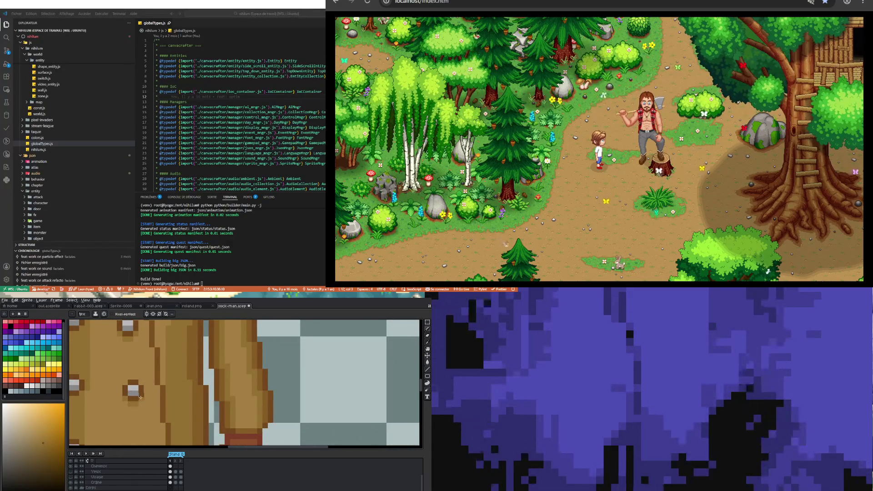
scroll(132, 404, "down", 3)
scroll(136, 399, "up", 3)
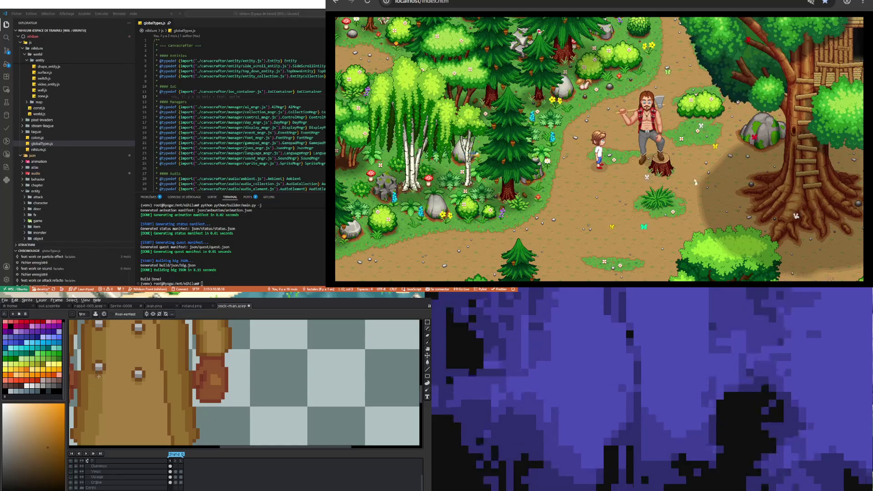
scroll(104, 374, "down", 3)
scroll(110, 373, "up", 2)
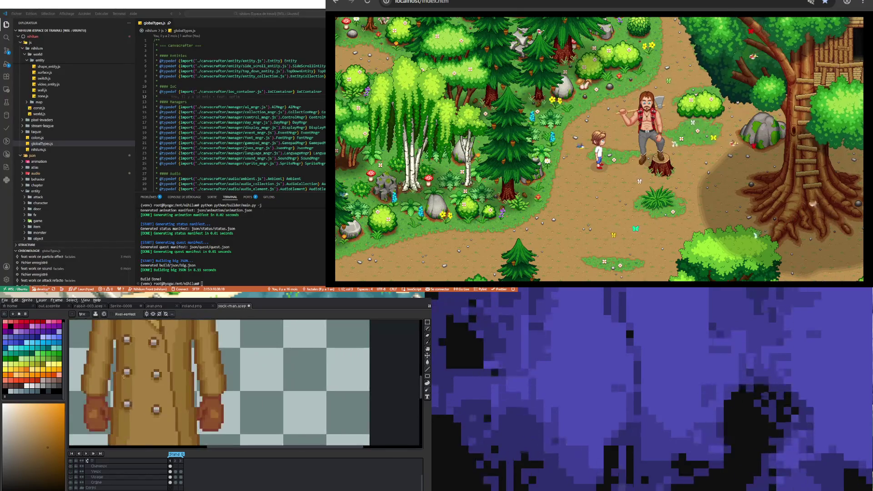
scroll(115, 371, "up", 2)
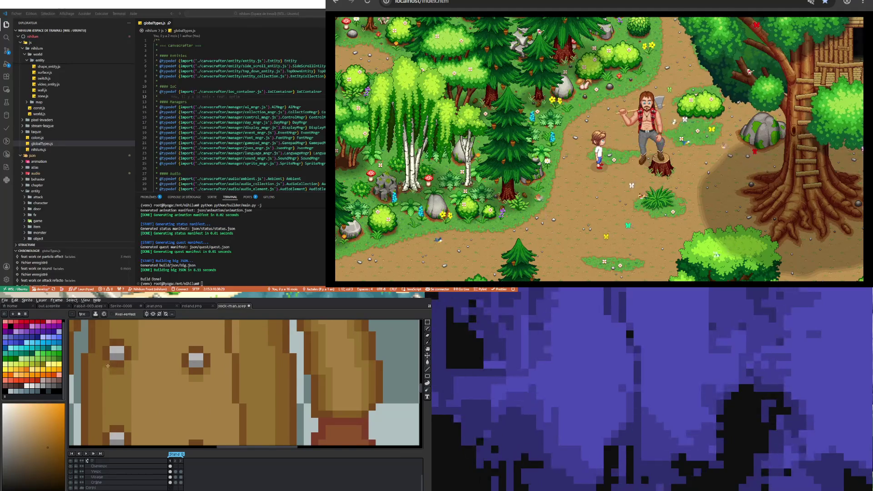
scroll(121, 401, "down", 2)
scroll(120, 401, "up", 3)
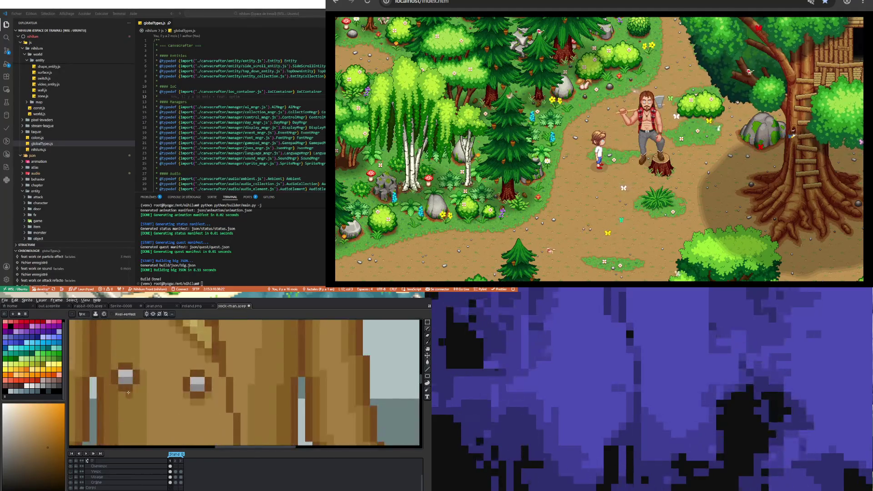
scroll(134, 386, "down", 3)
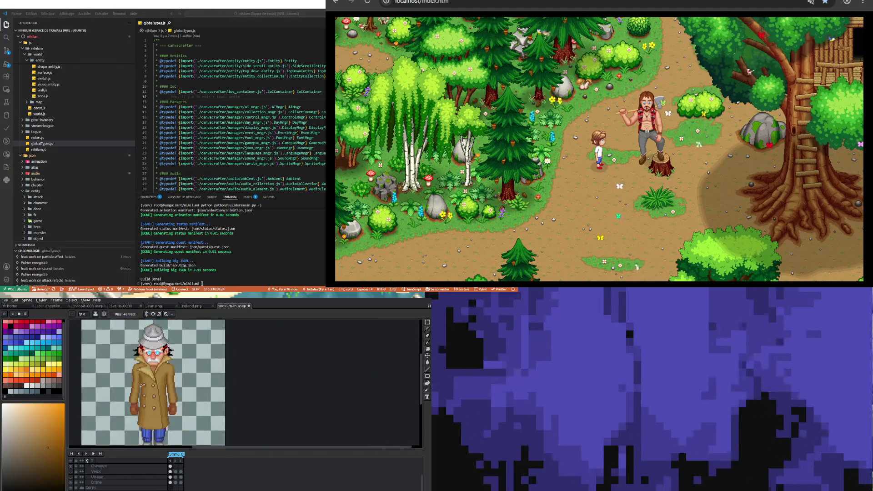
scroll(160, 398, "up", 3)
scroll(161, 397, "up", 1)
key("i")
left_click(152, 390)
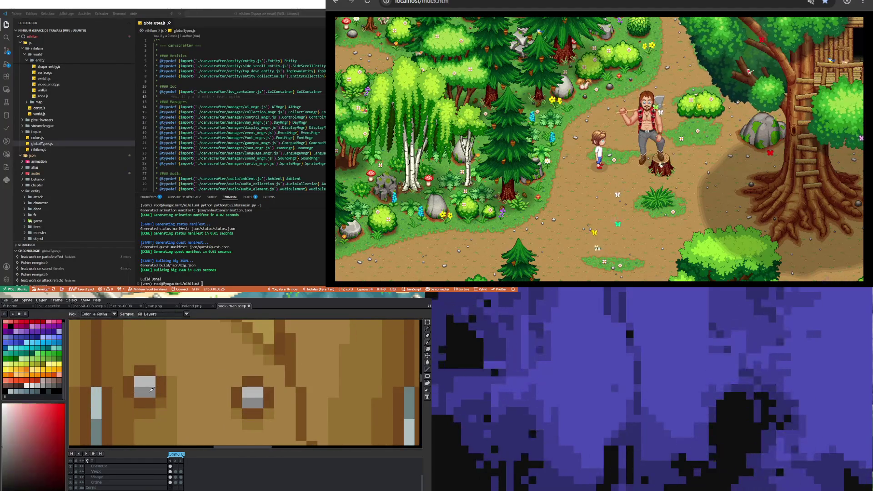
key("b")
left_click(150, 403)
left_click(161, 392)
left_click(129, 392)
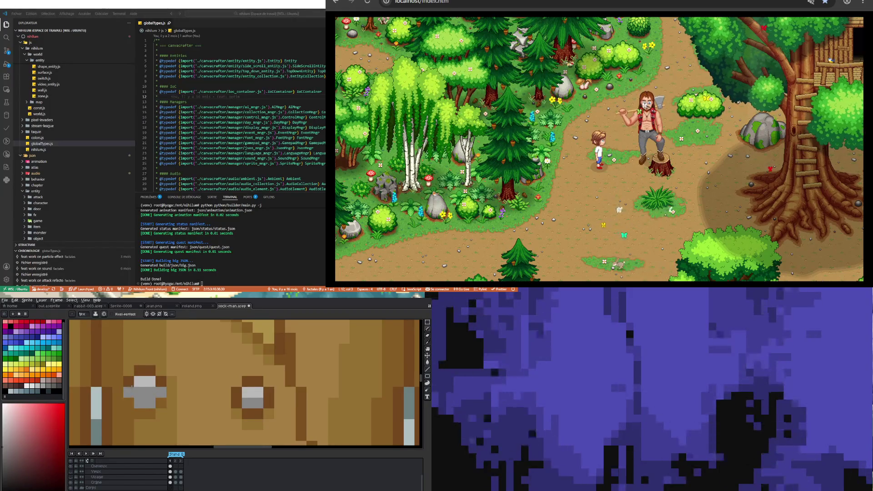
left_click(129, 381)
left_click(161, 381)
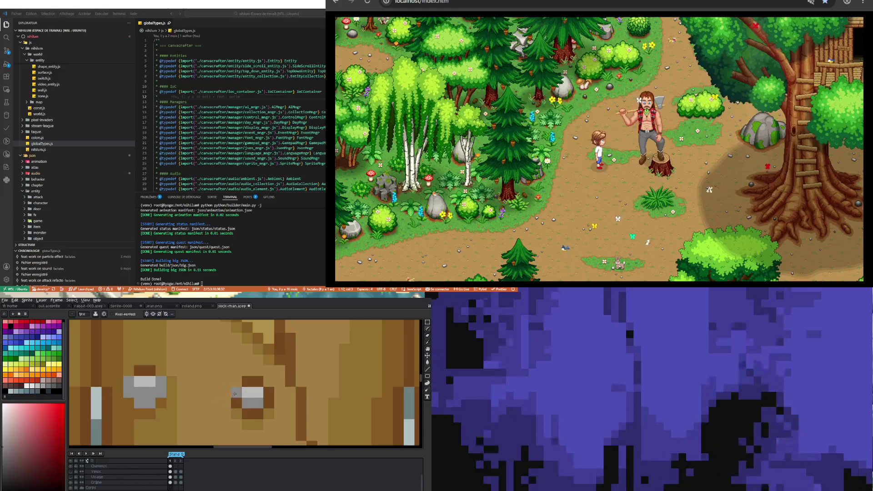
Add a grey pixel below the right coat button to widen it
left_click(249, 412)
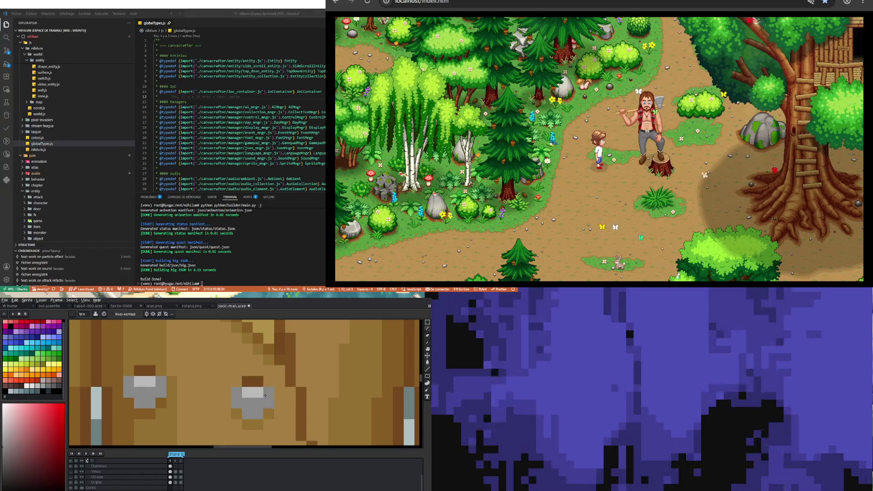
scroll(265, 396, "down", 3)
scroll(131, 377, "down", 2)
scroll(131, 377, "up", 1)
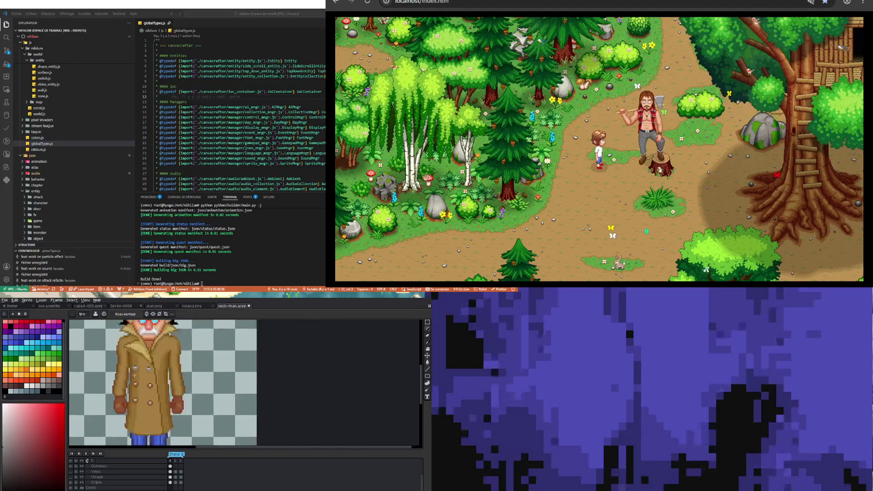
scroll(131, 376, "up", 1)
key("v")
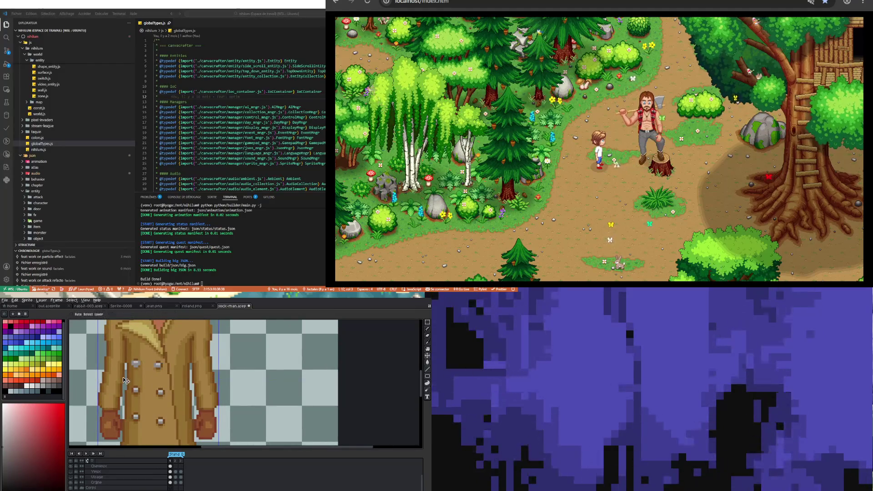
key("b")
scroll(122, 377, "down", 3)
scroll(130, 391, "up", 2)
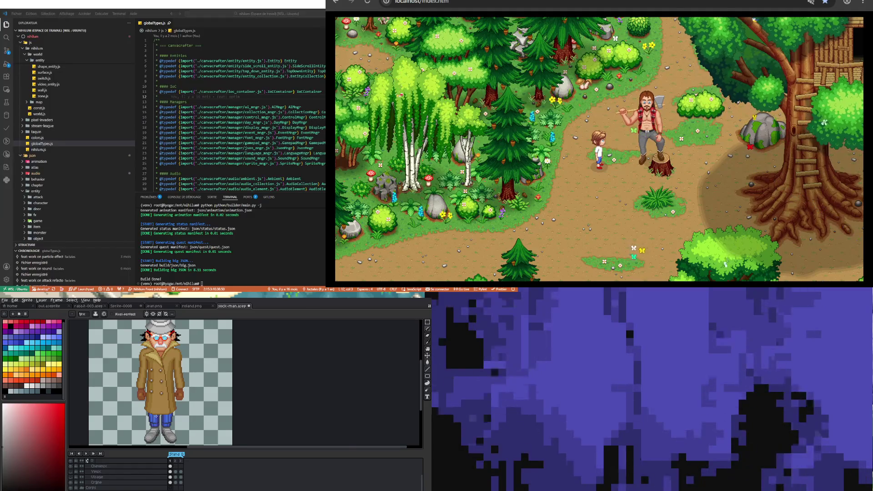
scroll(156, 416, "up", 3)
scroll(148, 414, "down", 3)
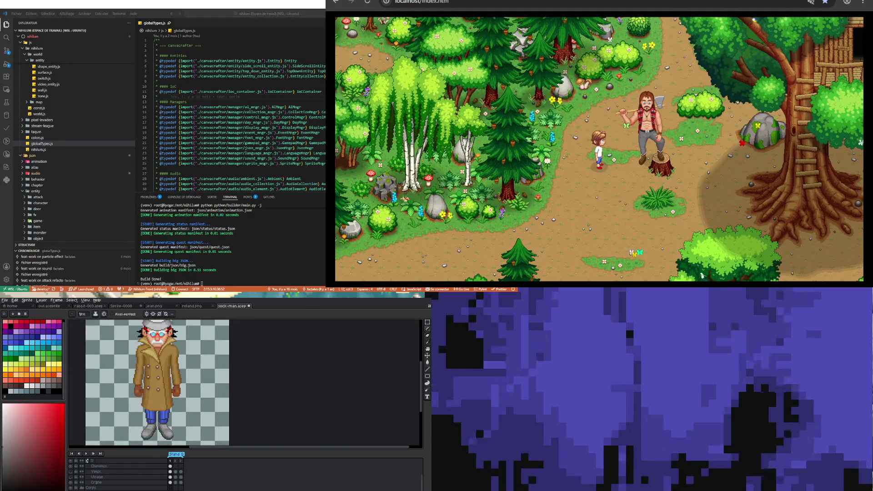
scroll(164, 406, "up", 1)
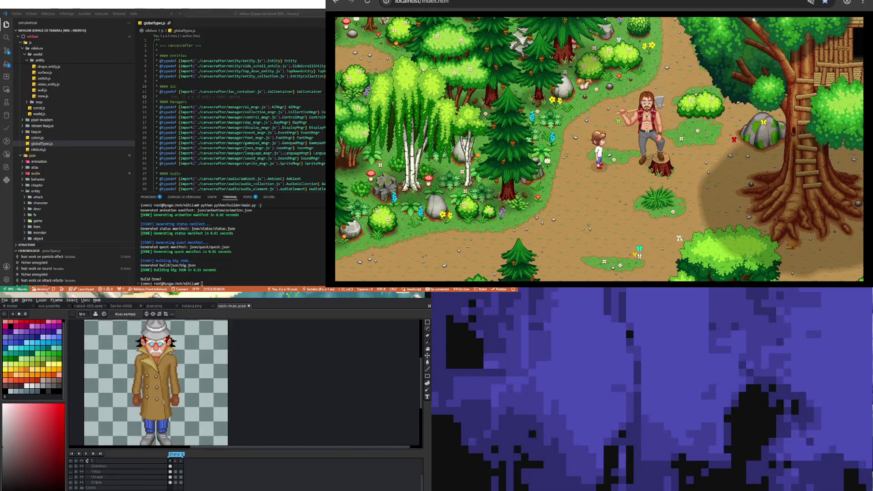
scroll(163, 402, "down", 2)
scroll(157, 405, "up", 2)
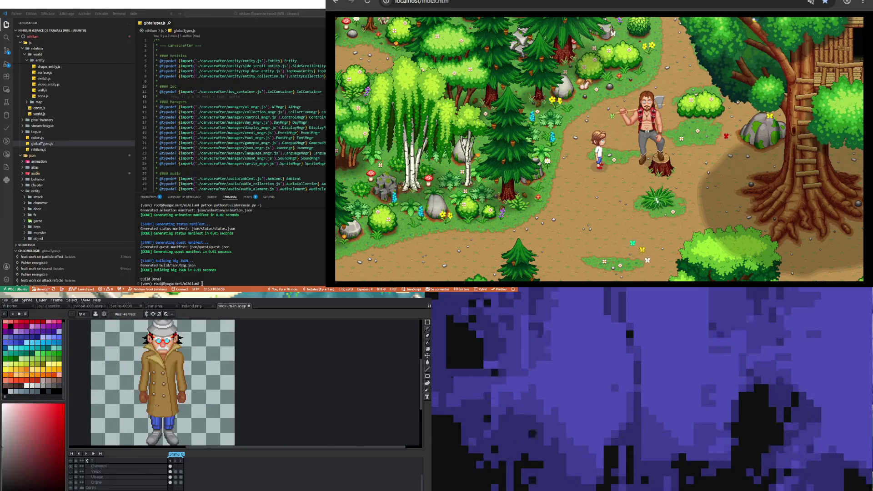
scroll(155, 406, "down", 2)
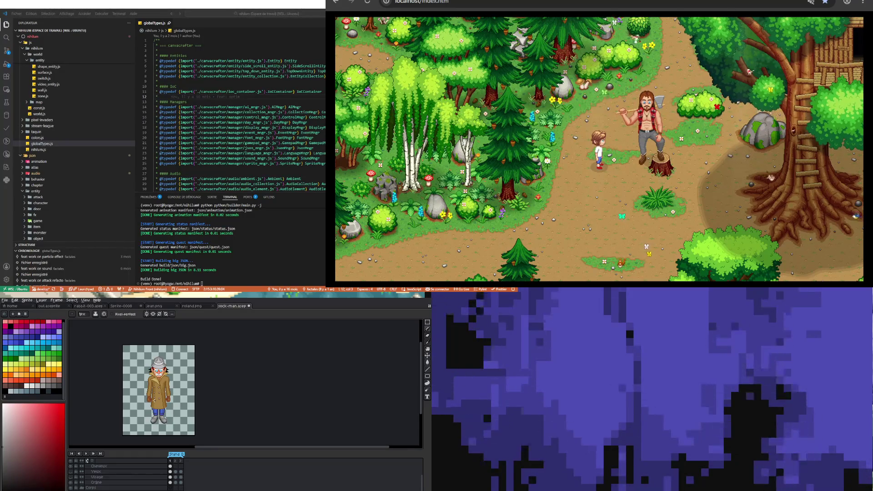
scroll(156, 399, "up", 2)
scroll(155, 399, "down", 2)
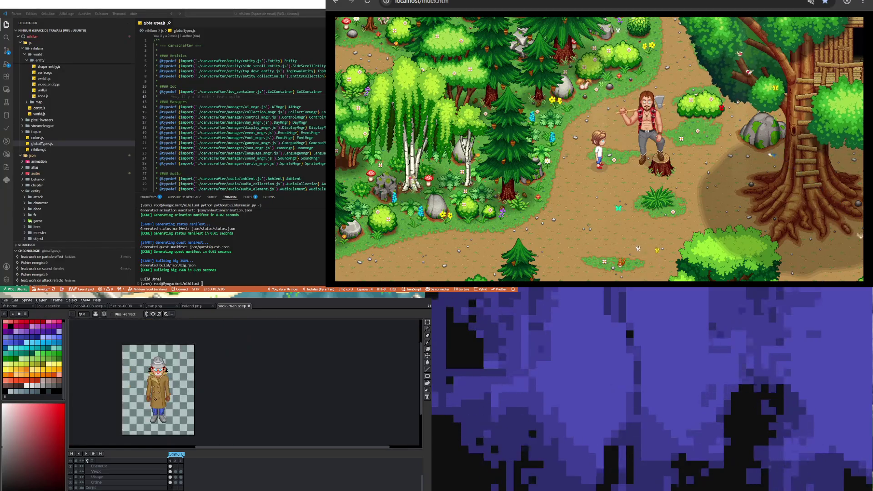
scroll(155, 400, "up", 1)
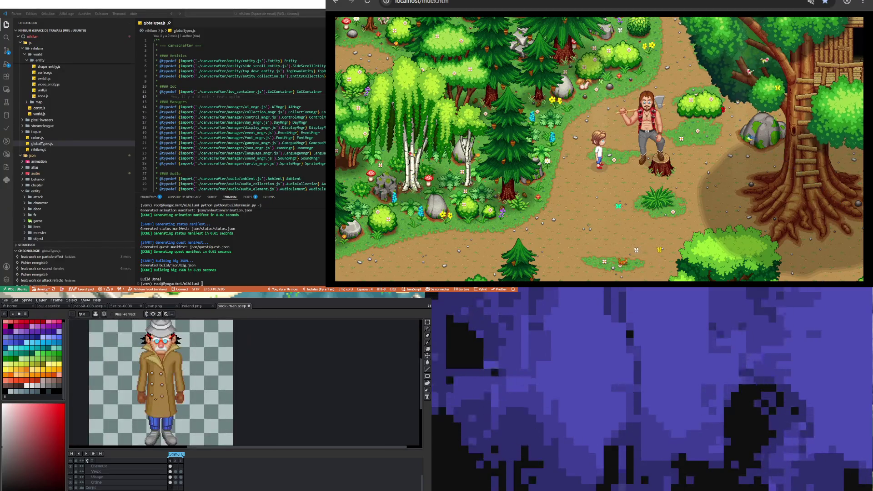
Delete frame 2, the bald-body frame, from the timeline
left_click(178, 462)
right_click(177, 462)
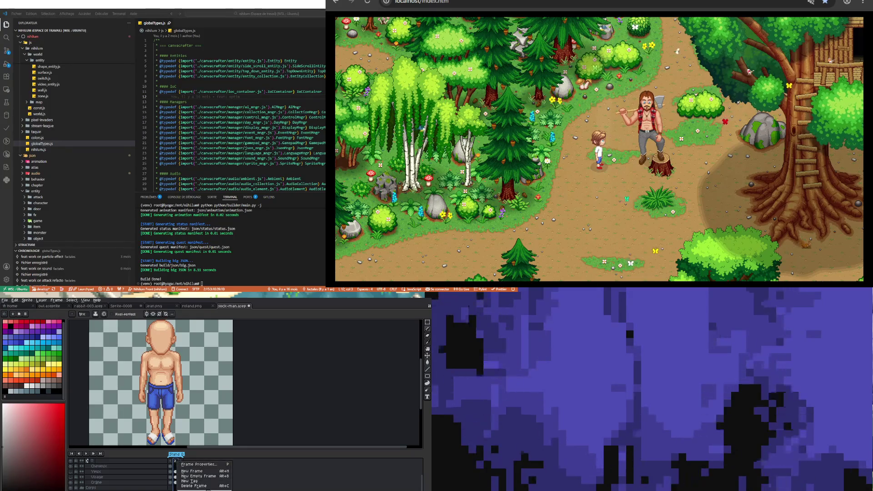
left_click(184, 470)
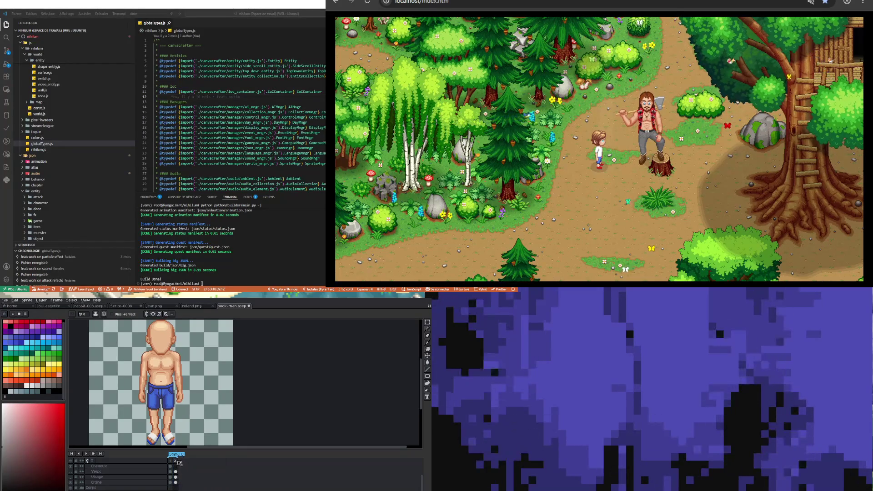
right_click(179, 461)
left_click(191, 481)
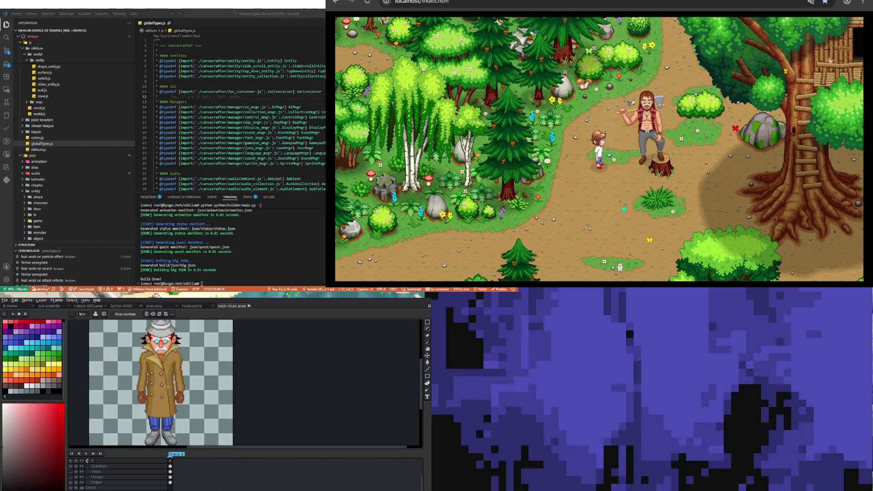
scroll(167, 387, "down", 2)
scroll(155, 393, "up", 1)
scroll(158, 382, "down", 1)
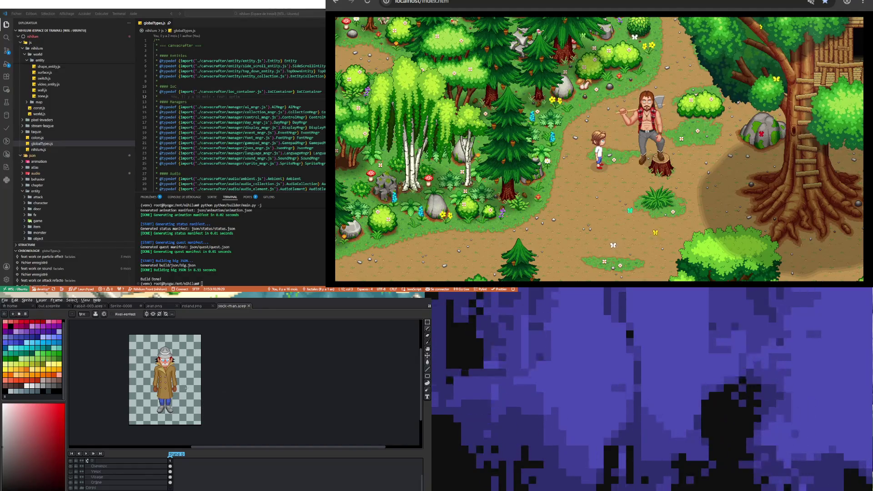
scroll(181, 392, "up", 3)
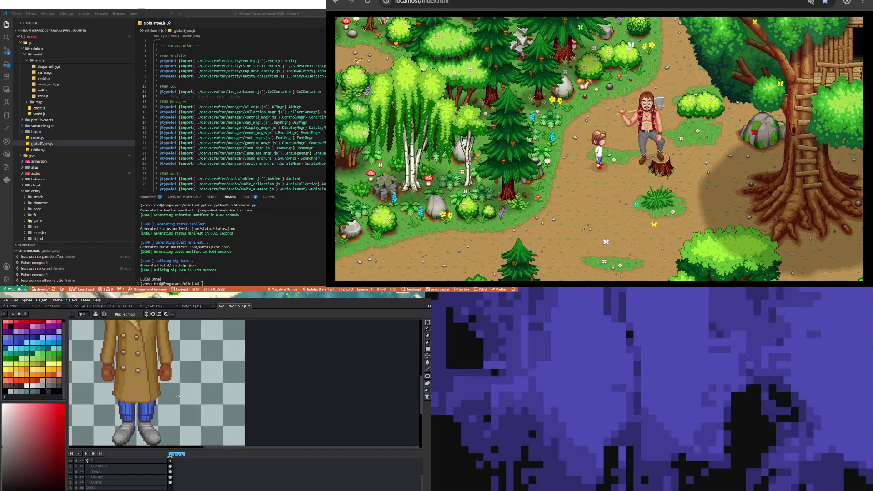
scroll(169, 398, "down", 3)
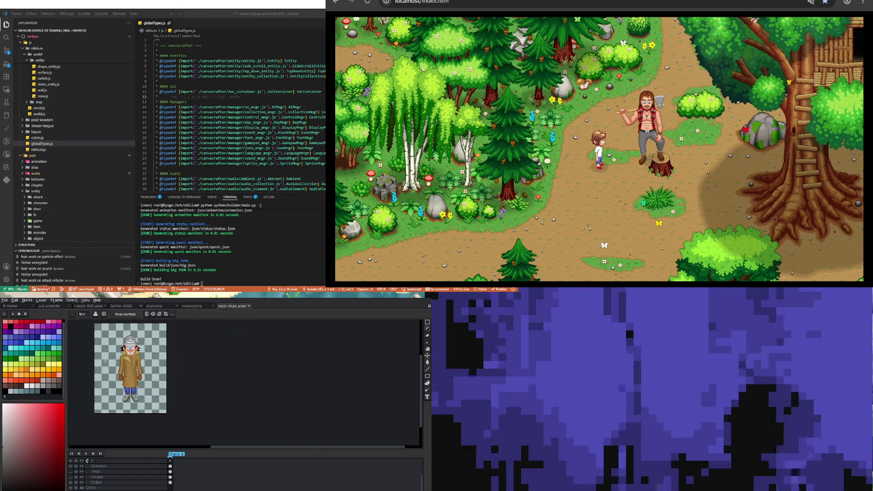
scroll(105, 361, "up", 1)
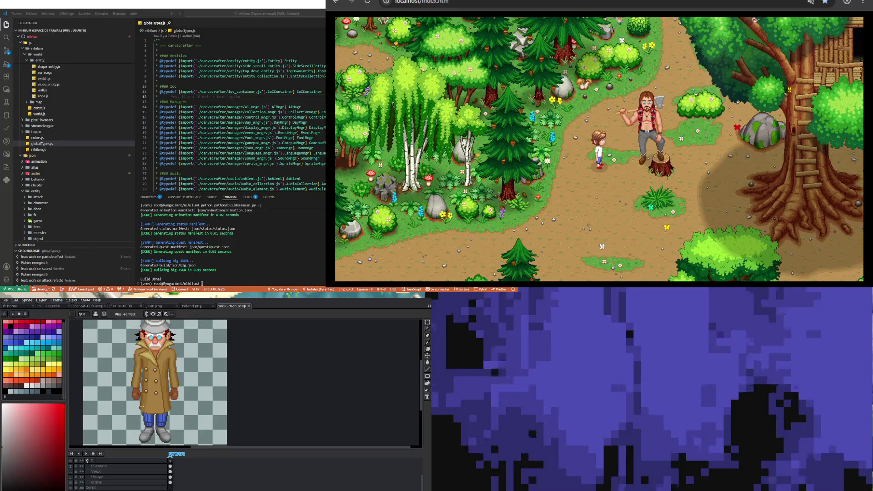
scroll(149, 424, "up", 1)
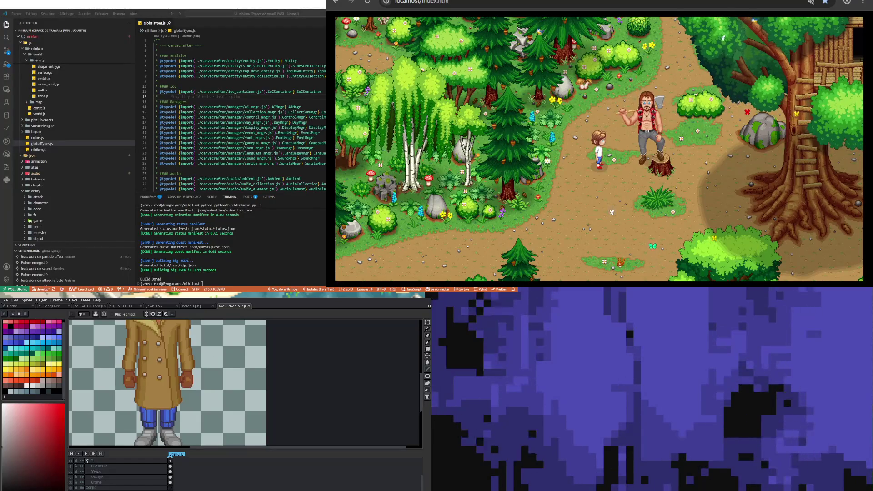
Add a new empty second frame to the timeline with Alt+N
scroll(150, 410, "up", 1)
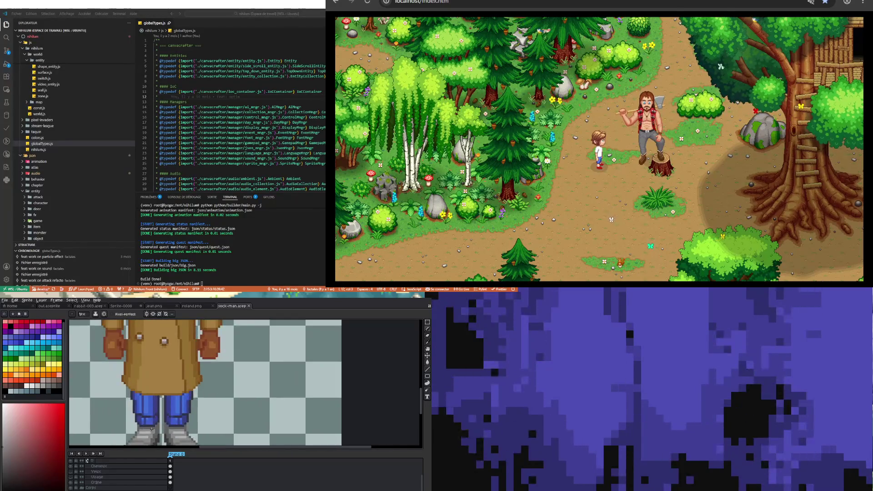
scroll(150, 410, "up", 1)
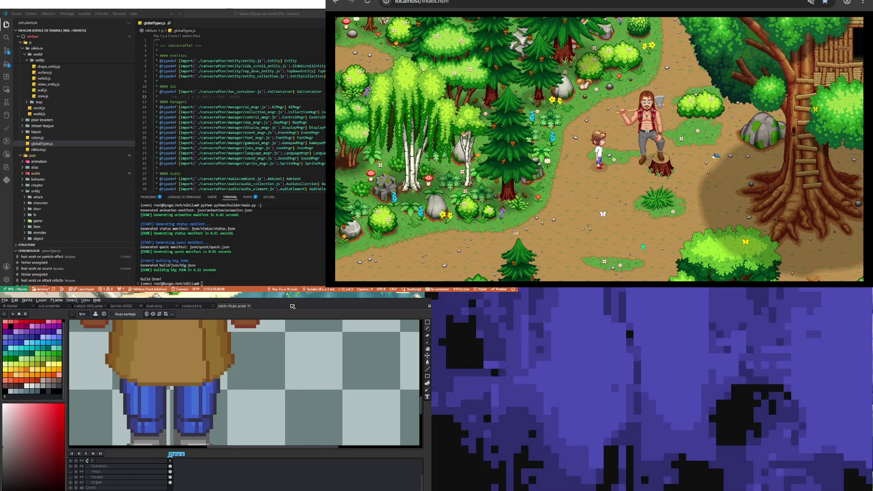
key("i")
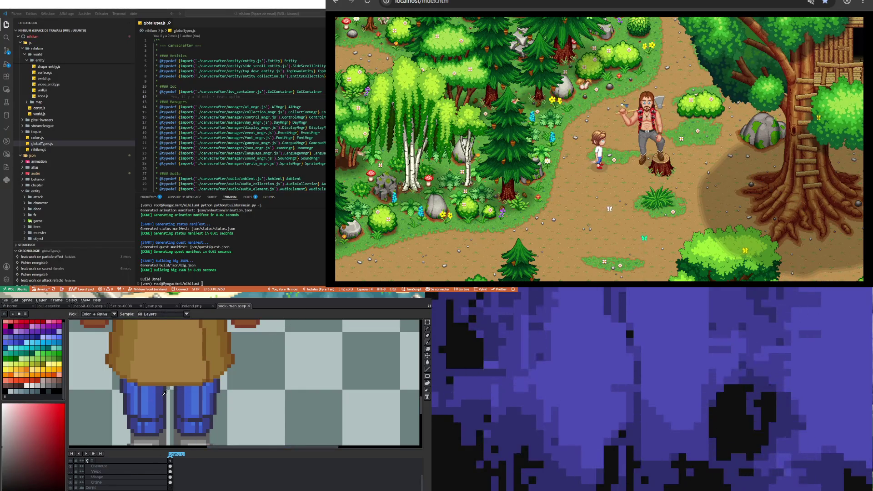
scroll(165, 393, "down", 4)
scroll(169, 397, "down", 1)
scroll(165, 385, "up", 2)
scroll(156, 391, "down", 2)
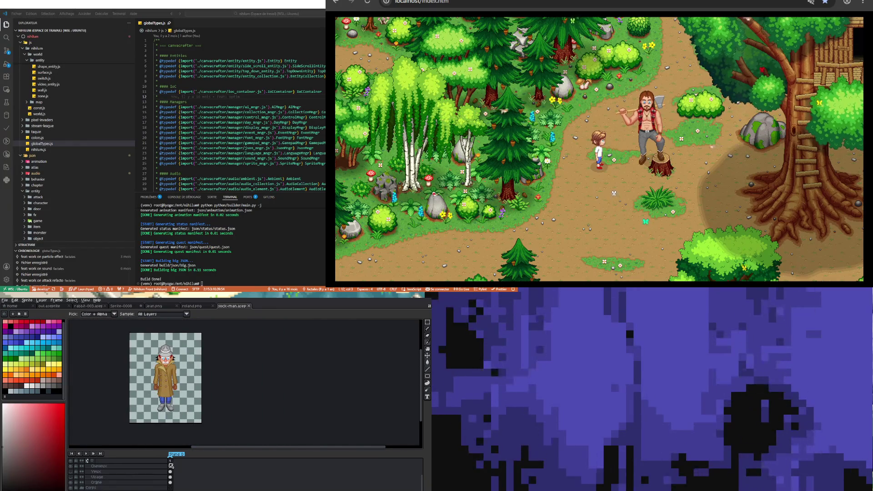
scroll(163, 367, "up", 3)
scroll(162, 368, "down", 1)
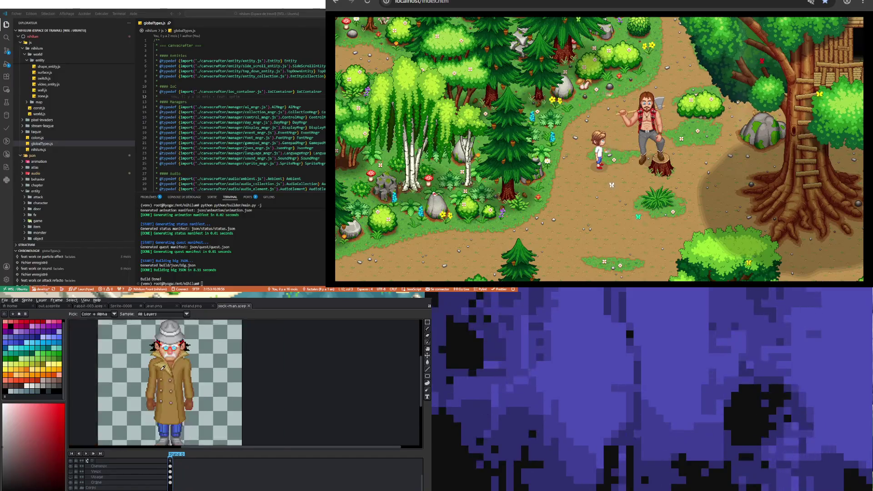
scroll(163, 368, "down", 1)
key("alt+n")
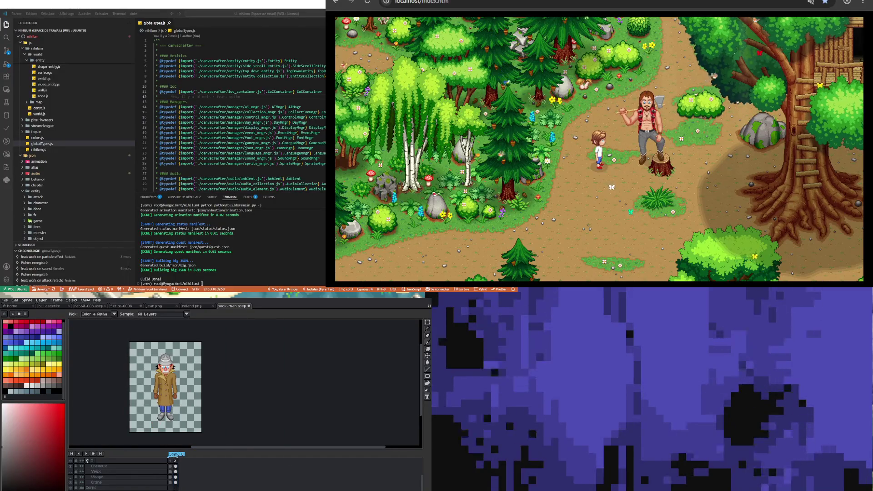
scroll(162, 385, "up", 2)
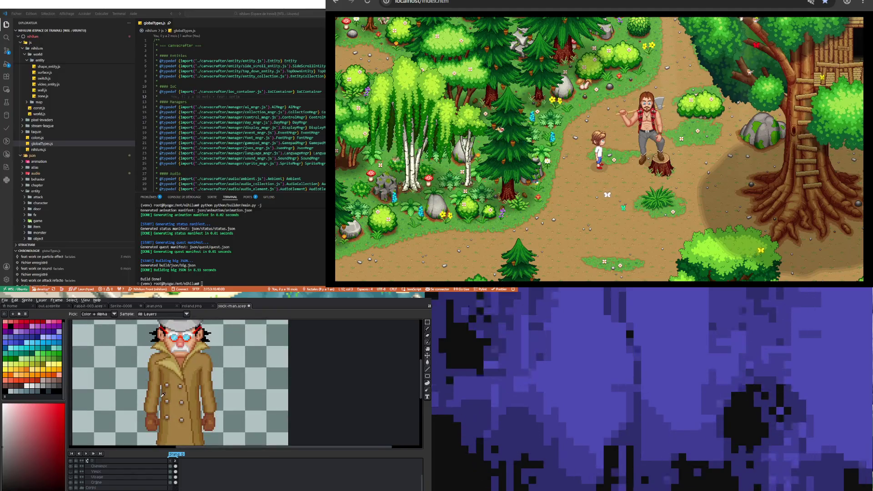
scroll(162, 395, "down", 1)
scroll(168, 421, "up", 1)
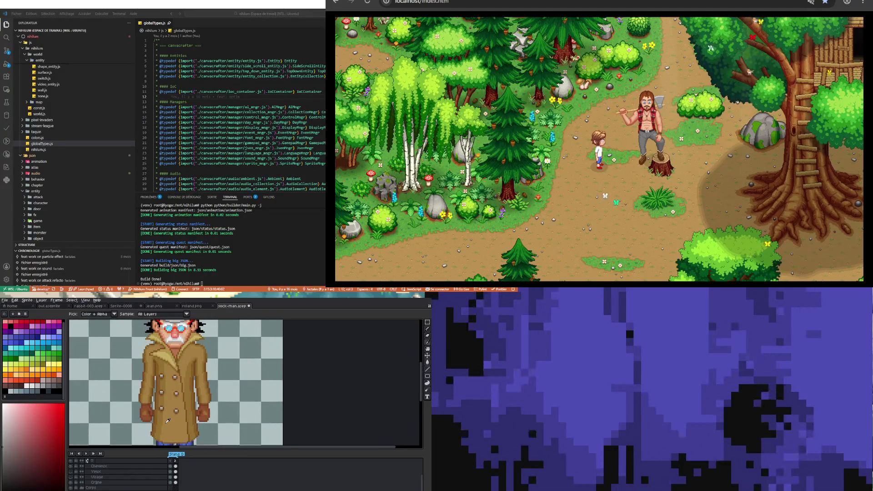
left_click(427, 324)
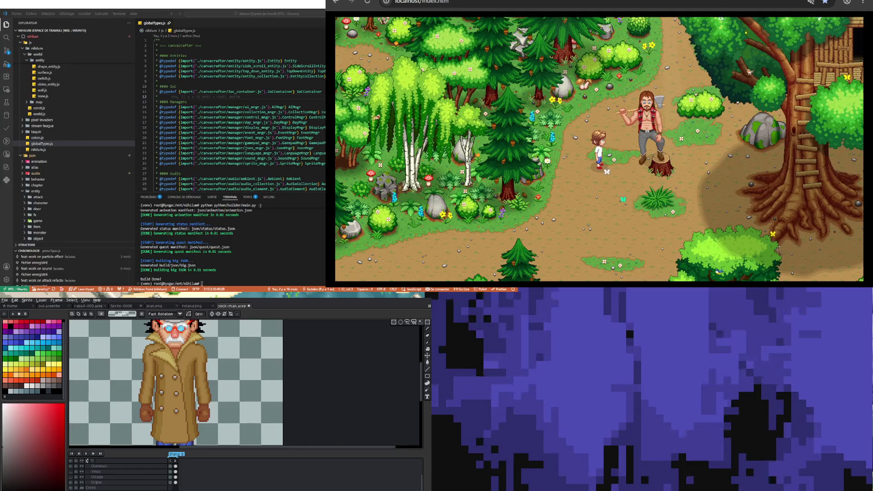
Undo the new second frame and sample the coat's gold colour
key("ctrl+z")
scroll(166, 359, "up", 2)
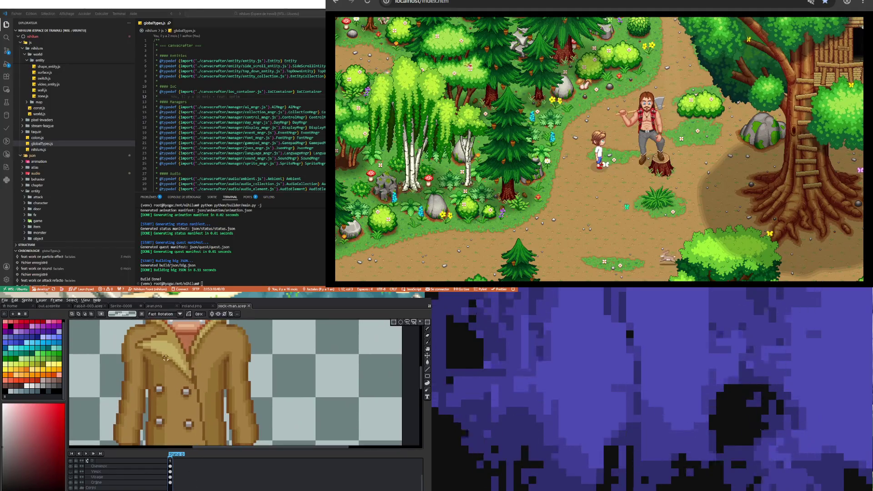
key("i")
left_click(165, 359)
scroll(163, 350, "down", 2)
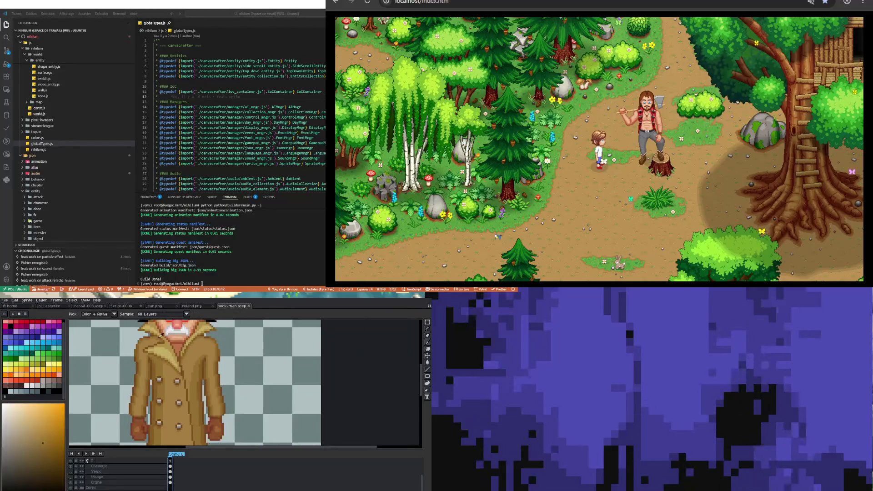
scroll(160, 335, "up", 3)
key("b")
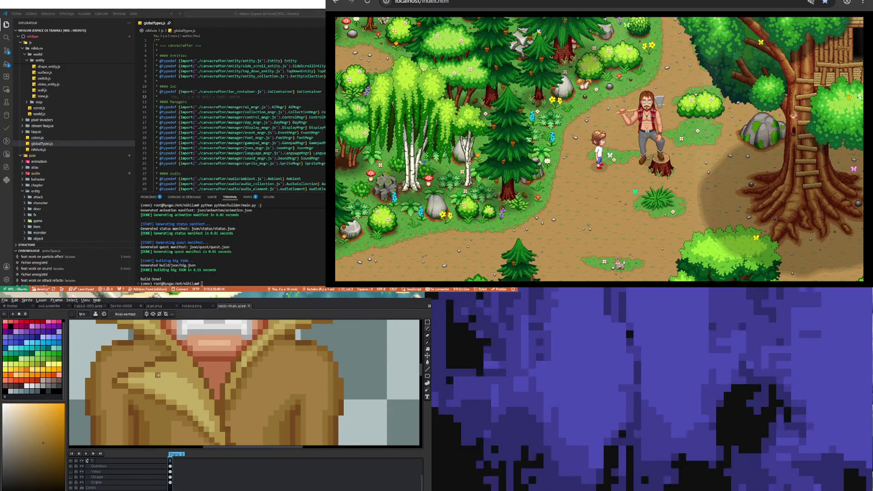
scroll(152, 382, "down", 3)
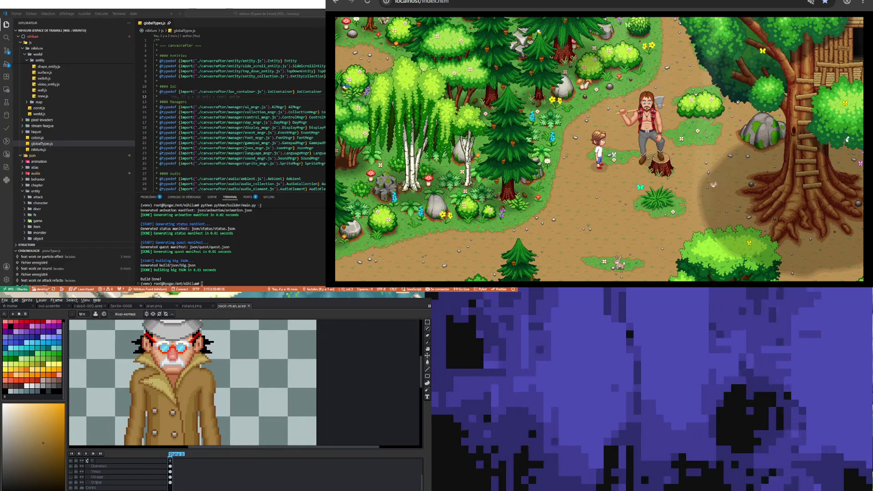
scroll(156, 420, "up", 1)
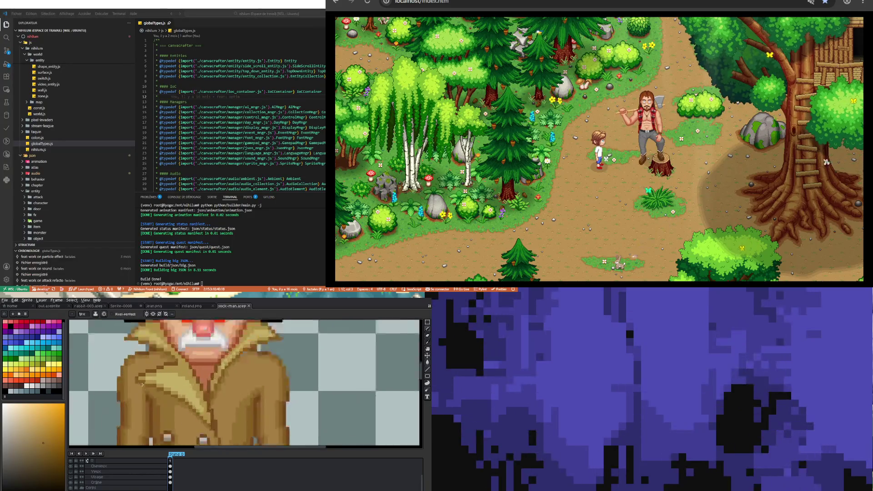
scroll(154, 418, "up", 1)
scroll(146, 411, "down", 1)
scroll(146, 411, "down", 2)
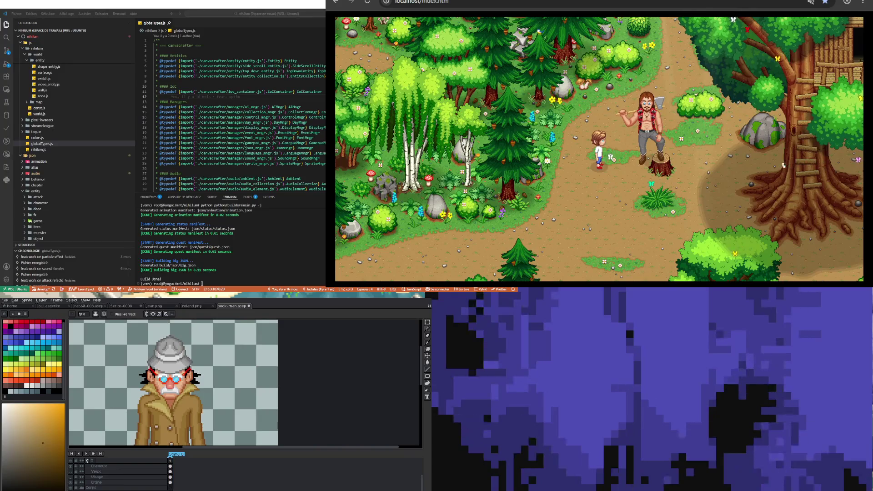
scroll(168, 409, "down", 2)
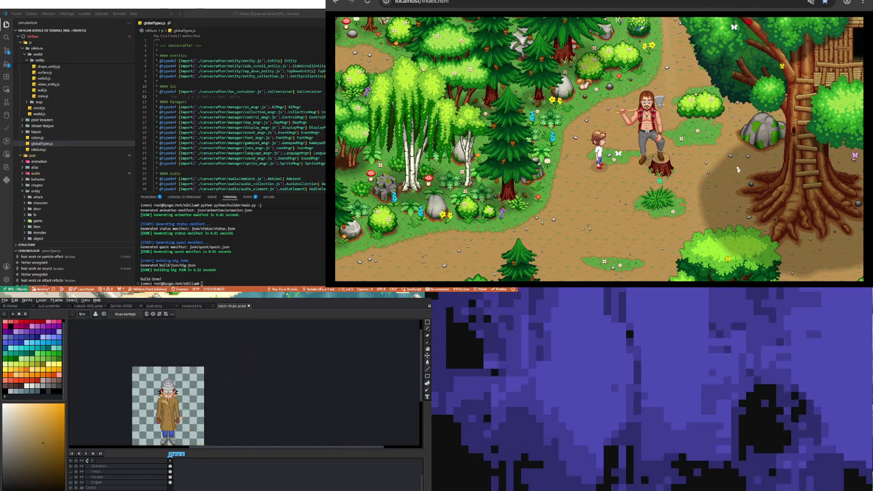
scroll(166, 398, "up", 3)
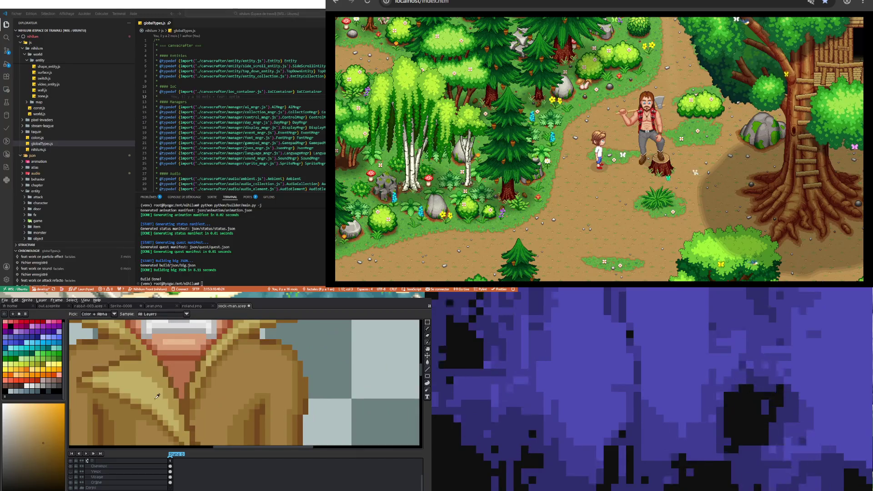
Paint a lighter tan highlight stroke along the coat lapel
left_click(156, 391, "alt")
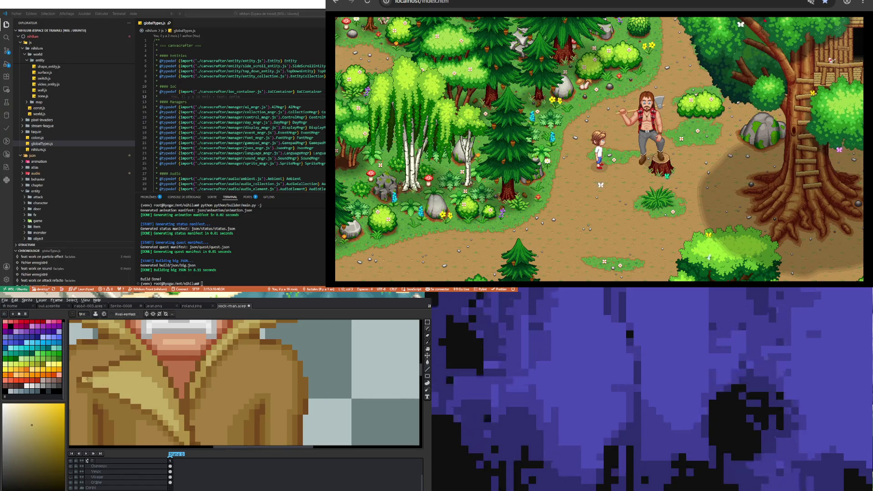
scroll(143, 392, "down", 3)
key("v")
key("b")
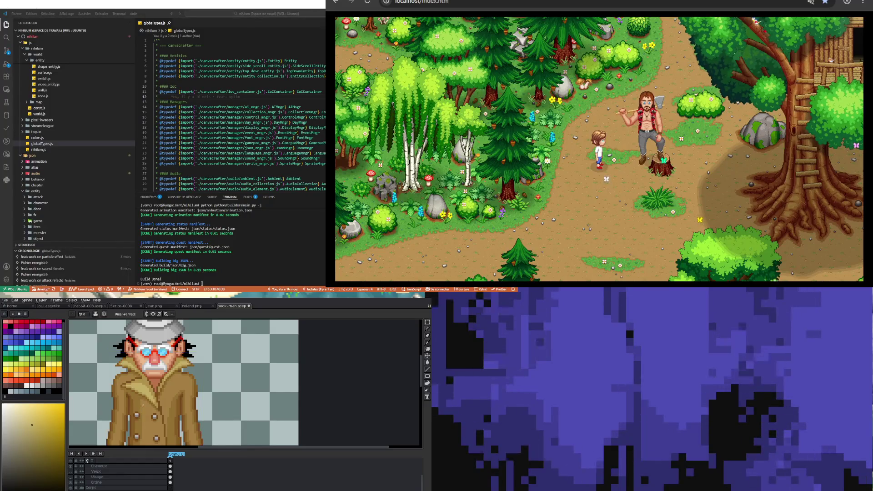
scroll(145, 409, "down", 1)
scroll(144, 410, "down", 1)
scroll(155, 400, "up", 1)
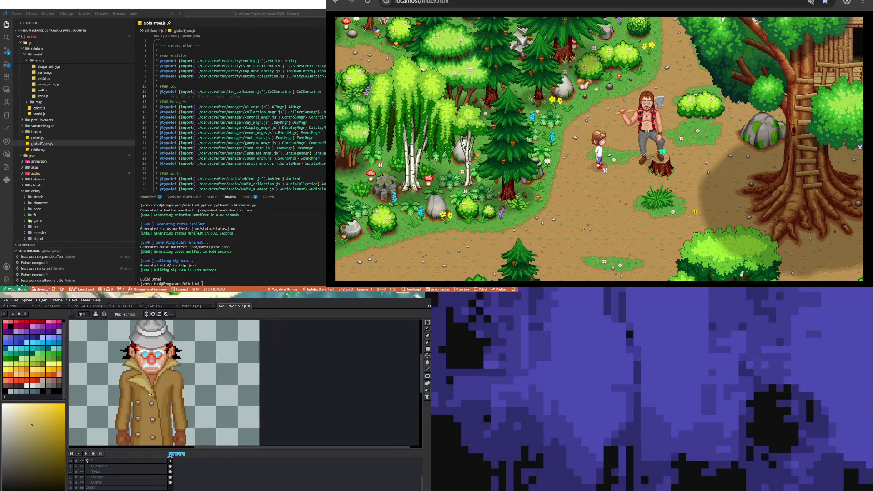
scroll(155, 400, "up", 1)
left_click(24, 420)
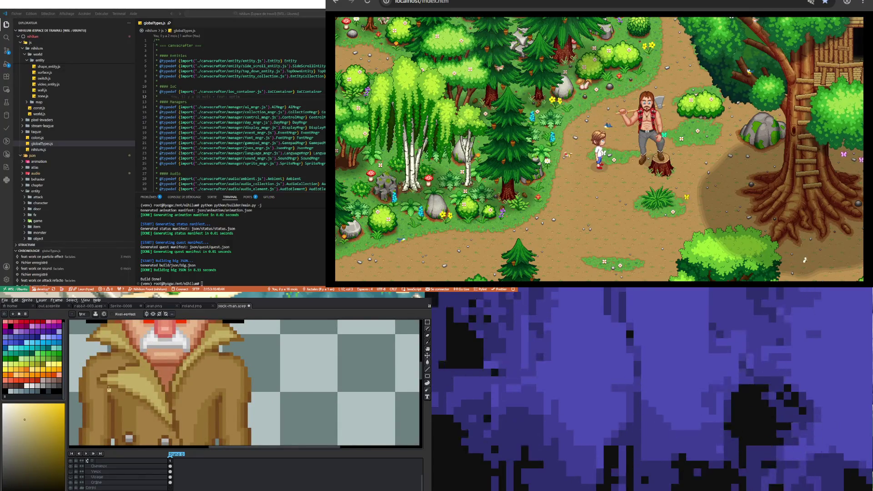
scroll(118, 388, "up", 2)
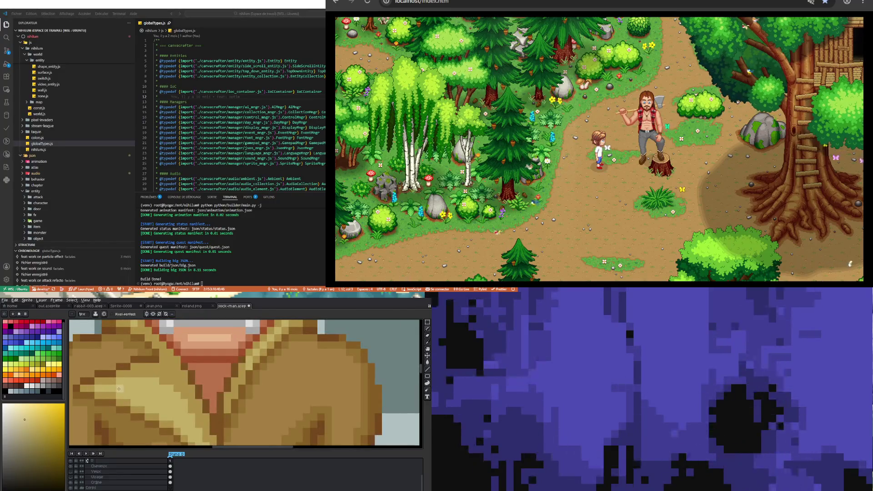
left_click(124, 388)
left_click_drag(134, 396, 172, 412)
Review the full detective figure, then save the sprite
scroll(170, 411, "down", 3)
scroll(166, 391, "up", 3)
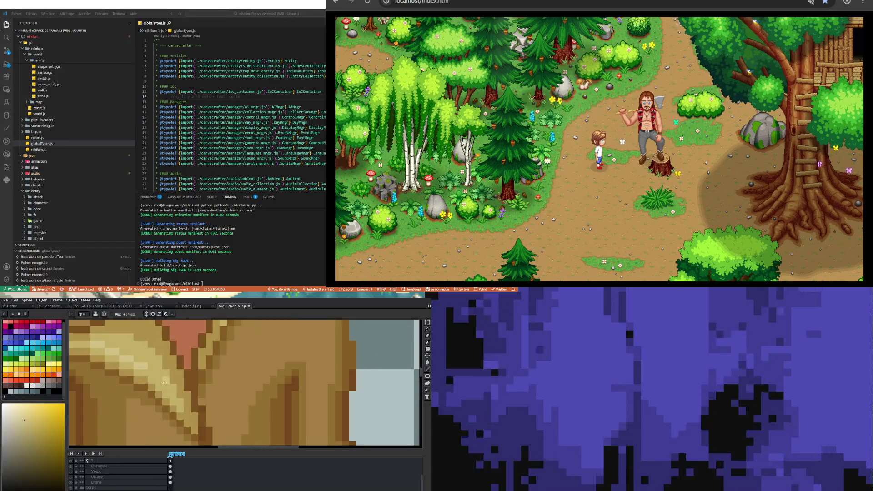
scroll(164, 385, "down", 3)
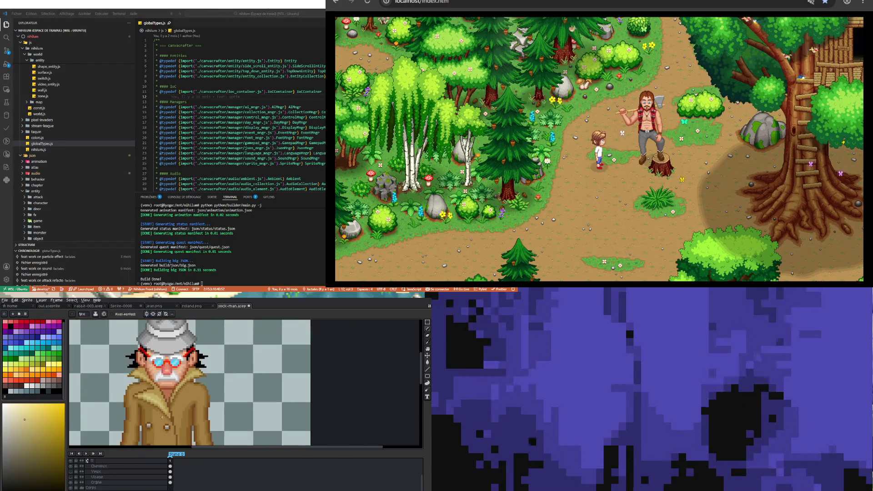
scroll(126, 389, "up", 3)
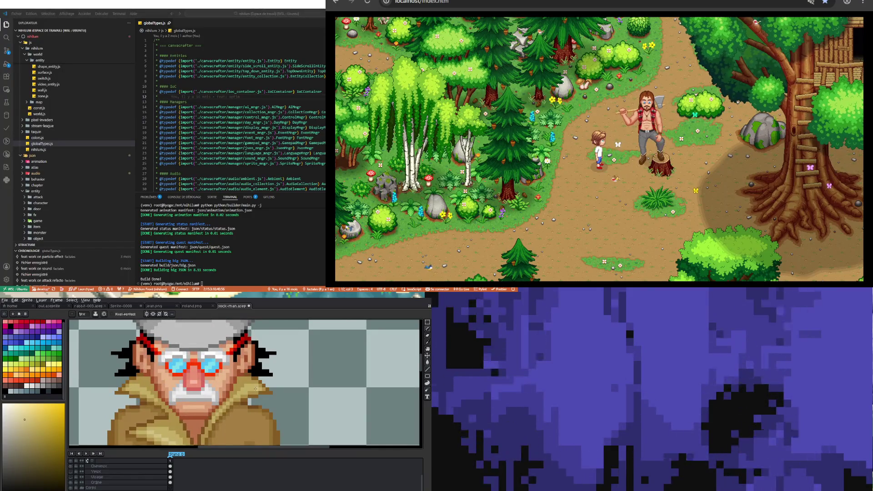
scroll(227, 389, "down", 2)
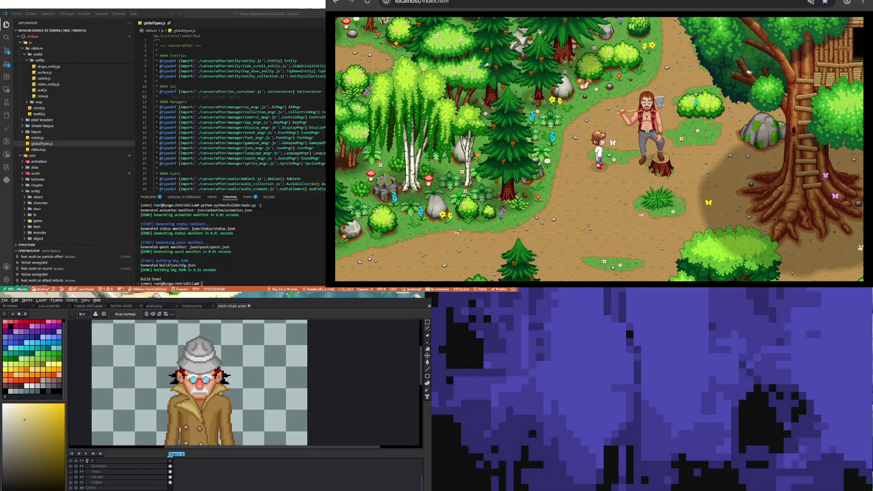
scroll(200, 420, "down", 2)
scroll(201, 398, "up", 2)
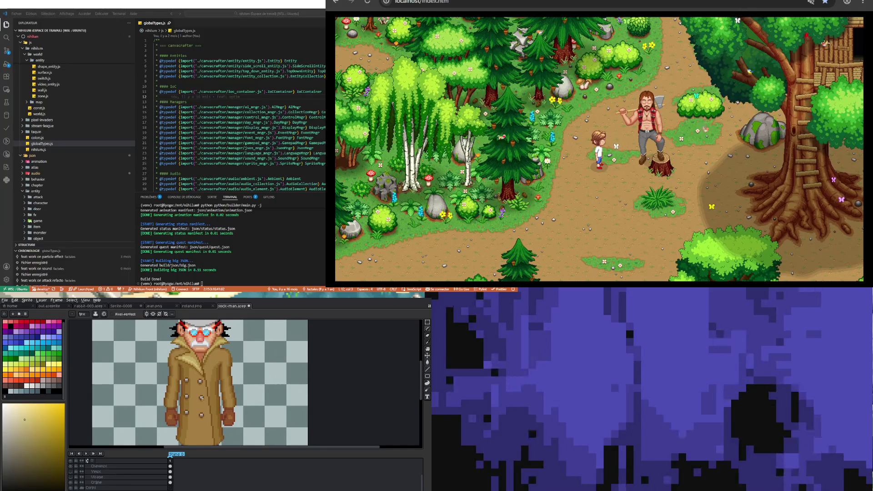
scroll(201, 398, "down", 1)
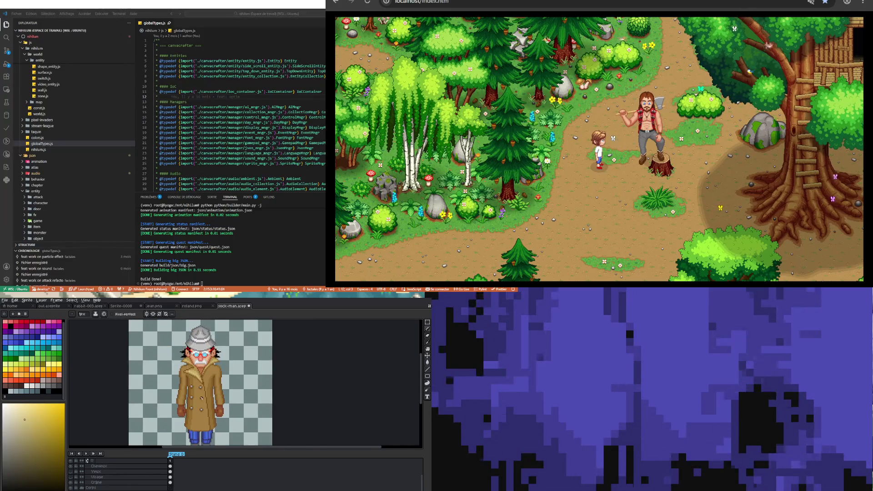
scroll(210, 424, "up", 1)
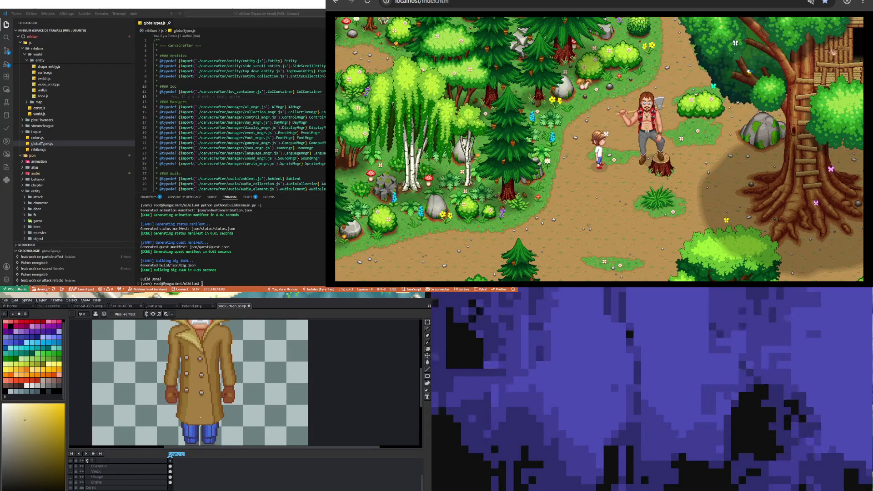
scroll(201, 416, "down", 1)
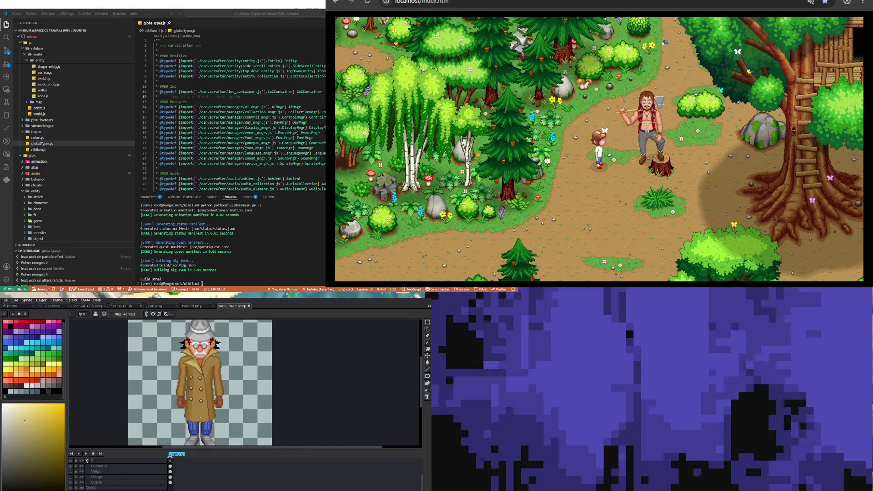
scroll(200, 416, "down", 1)
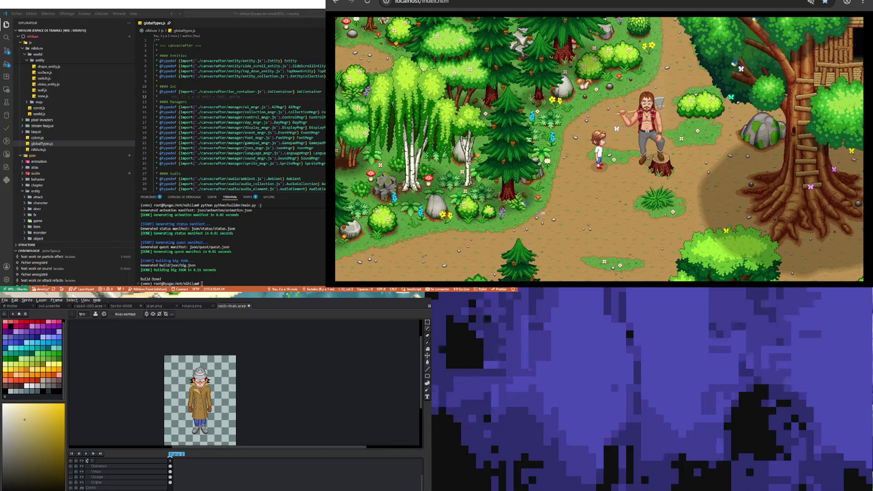
scroll(209, 421, "up", 1)
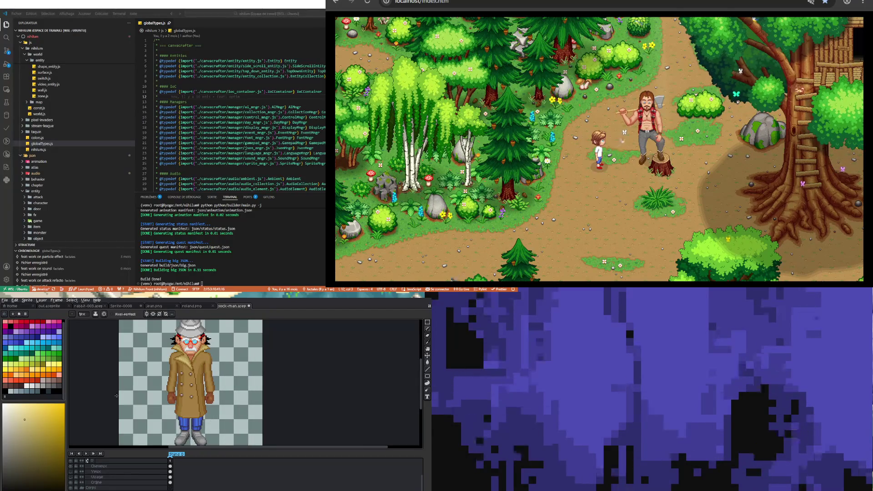
left_click(7, 301)
key("Escape")
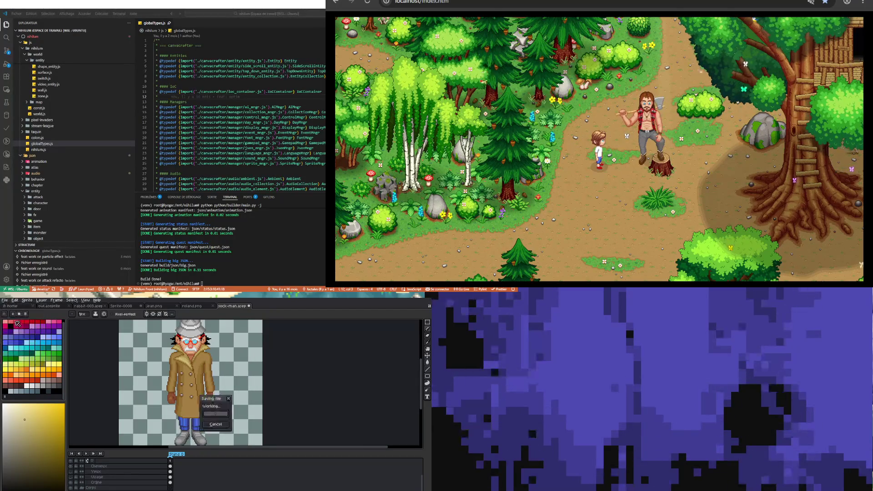
Sample the face's skin colour and touch up one pixel on the Masque layer
left_click(171, 466)
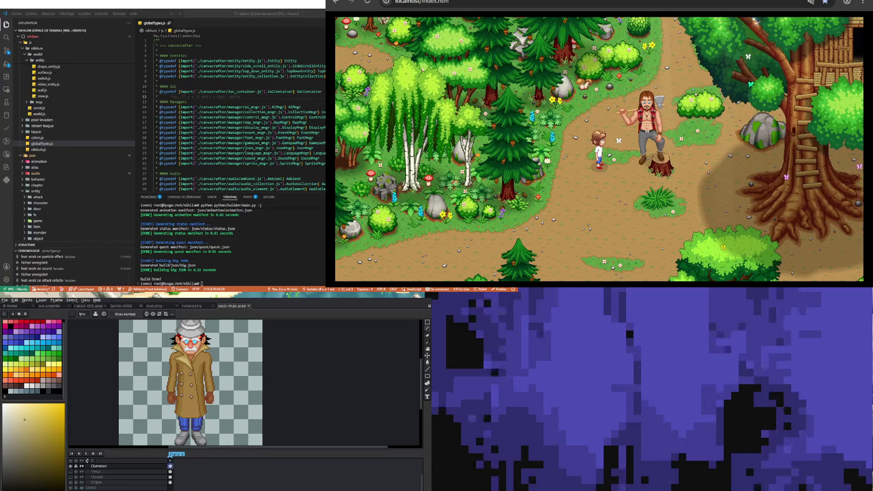
scroll(177, 366, "up", 3)
scroll(186, 347, "up", 1)
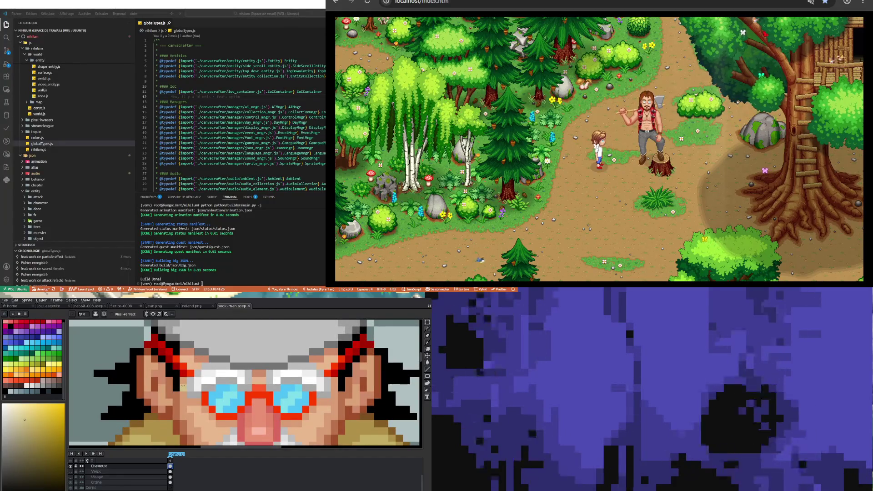
left_click(185, 382, "alt")
scroll(182, 482, "up", 2)
left_click(171, 477)
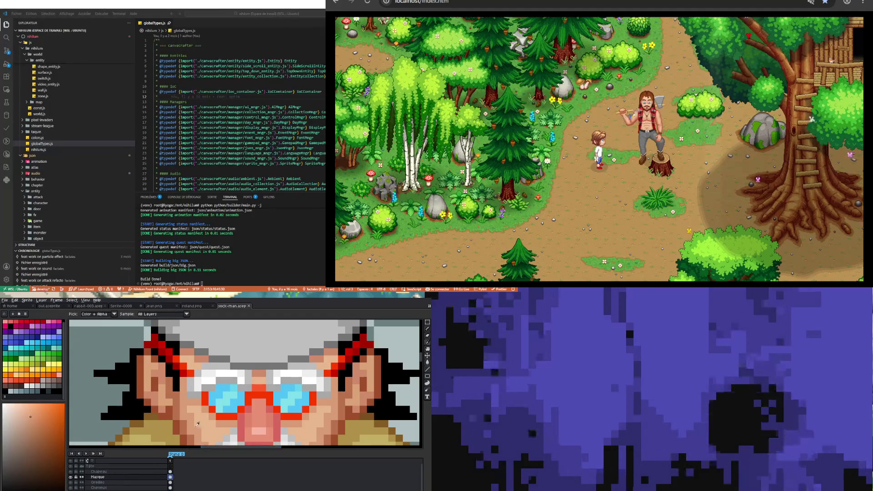
key("b")
left_click(189, 361)
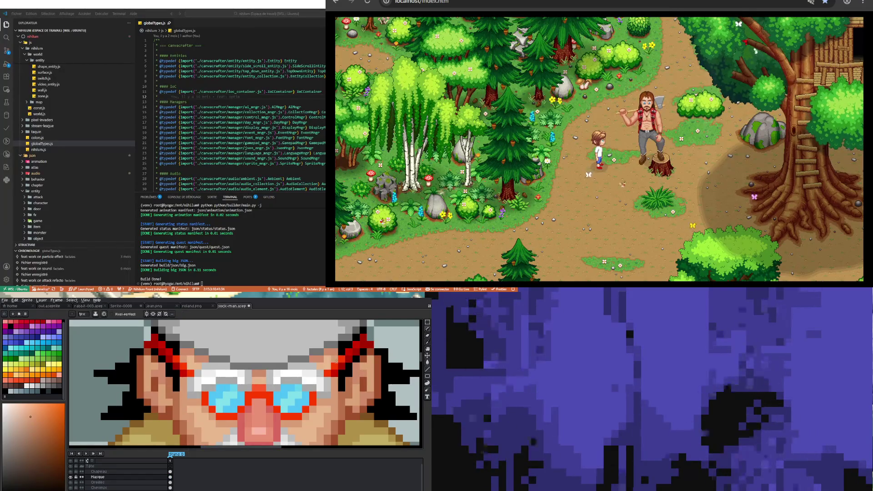
Save the sprite with Ctrl+S and make the Cheveux layer active
scroll(186, 365, "down", 3)
scroll(219, 378, "down", 2)
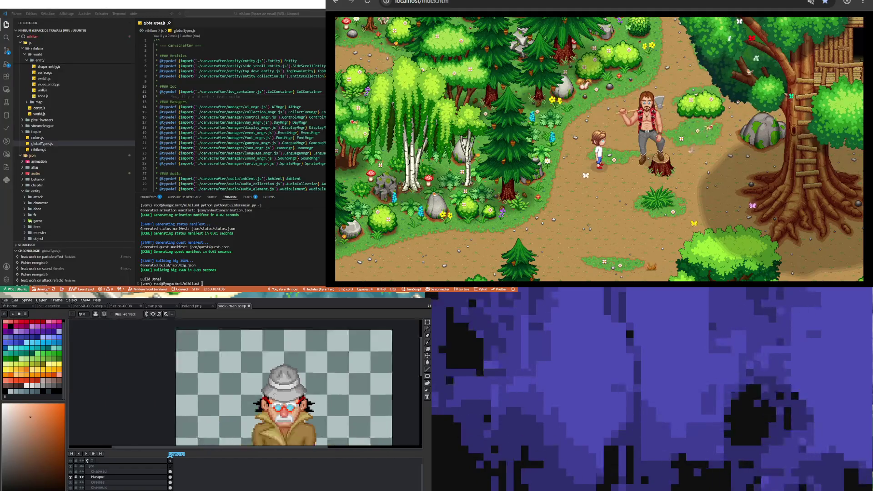
scroll(219, 378, "down", 1)
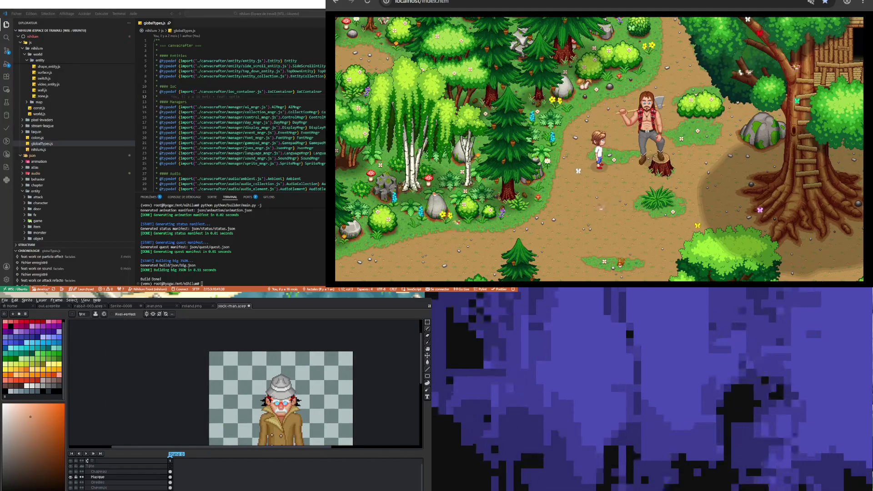
scroll(266, 400, "up", 3)
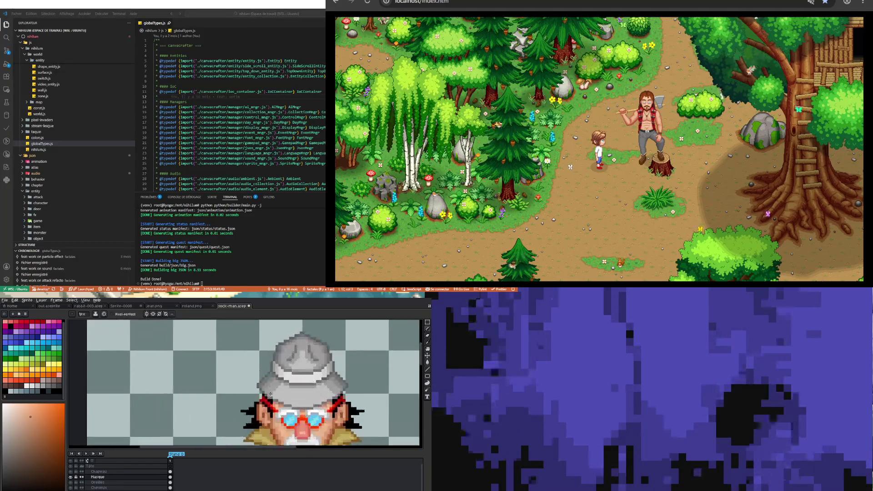
scroll(266, 400, "up", 3)
scroll(266, 401, "down", 5)
scroll(266, 400, "down", 3)
scroll(289, 415, "down", 2)
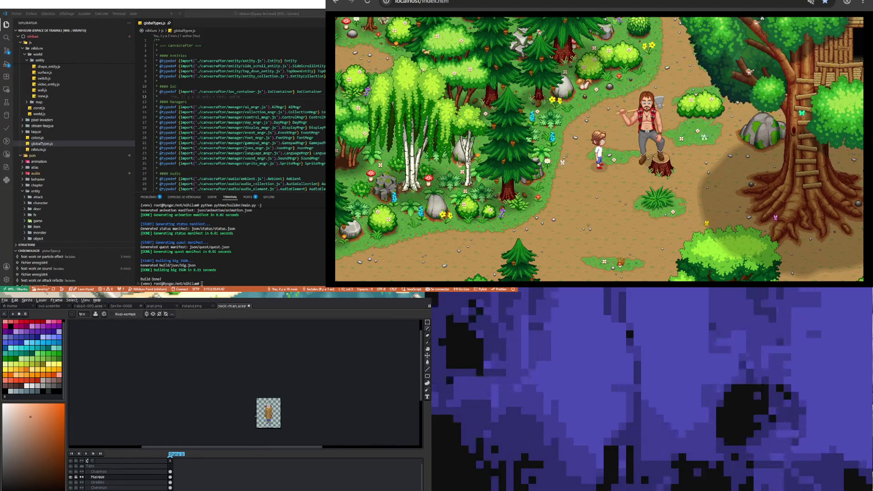
scroll(288, 416, "up", 2)
scroll(289, 416, "up", 1)
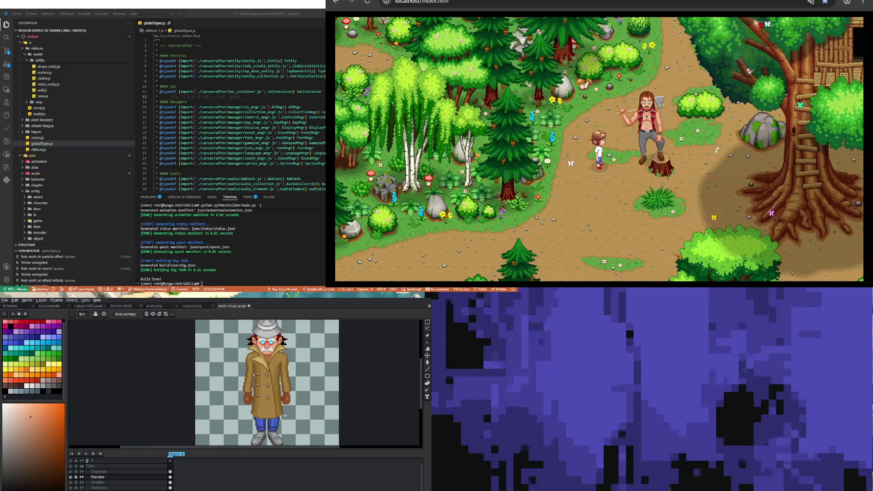
key("ctrl+s")
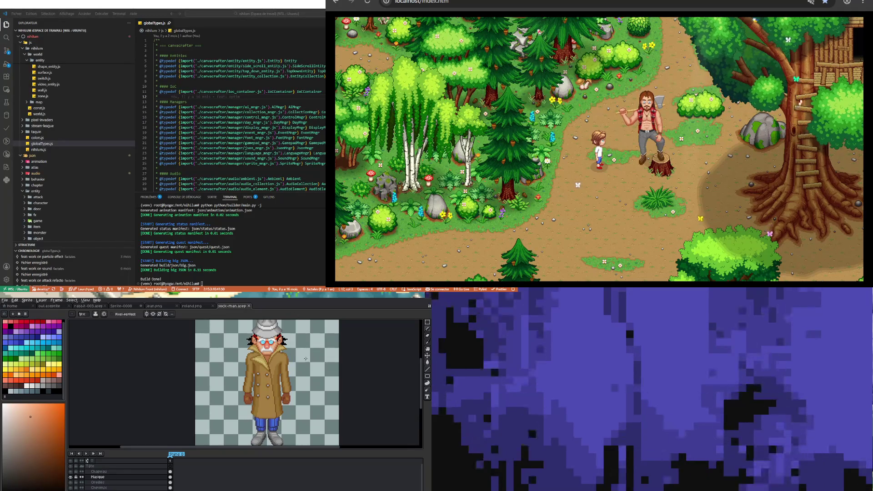
scroll(266, 321, "up", 3)
scroll(266, 320, "up", 1)
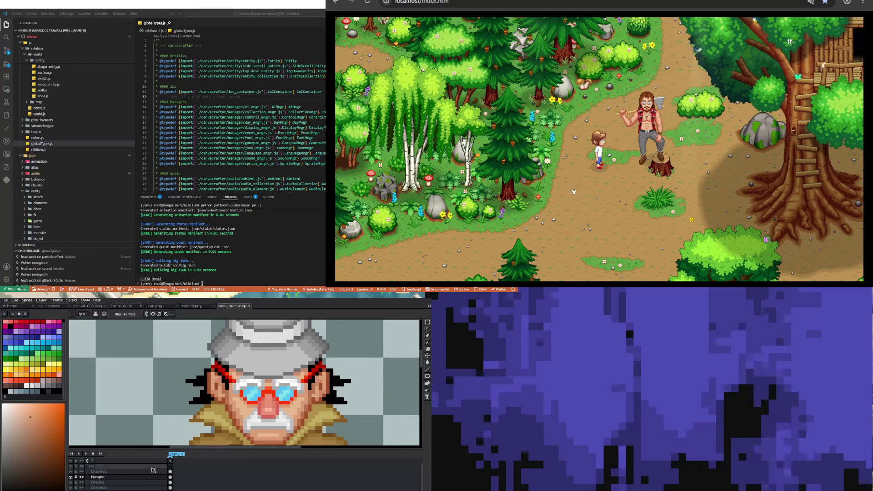
left_click(172, 488)
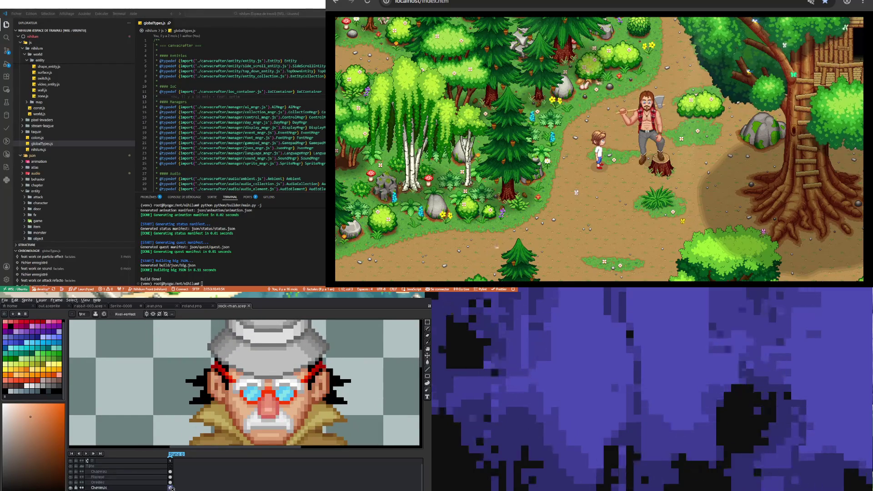
Add black hair pixels beside the left side of the head
scroll(187, 382, "down", 1)
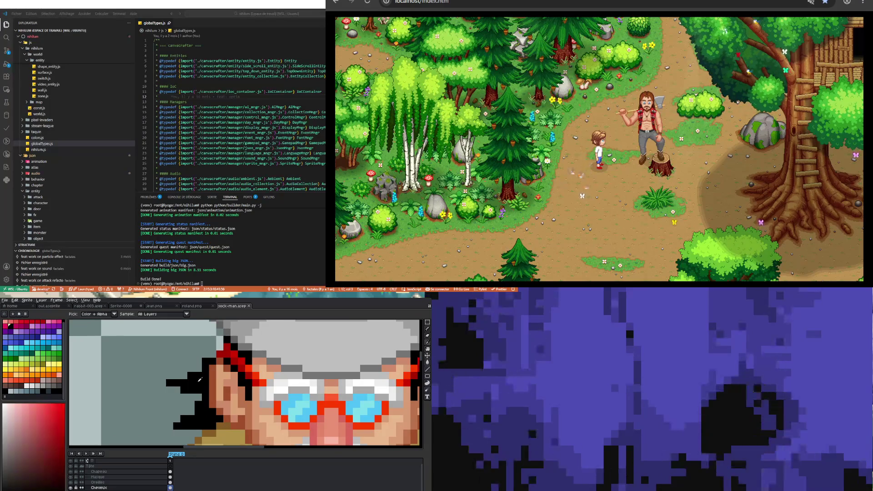
scroll(187, 383, "down", 1)
scroll(213, 396, "up", 2)
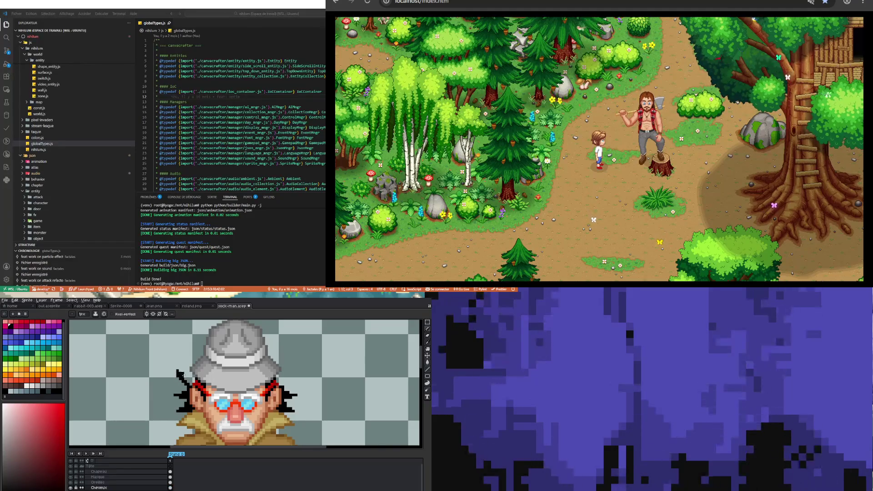
left_click_drag(190, 378, 193, 380)
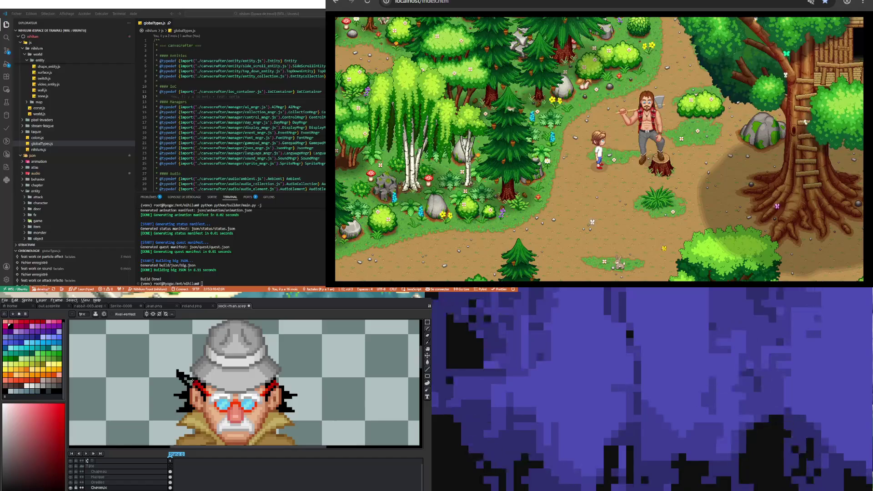
left_click(189, 381)
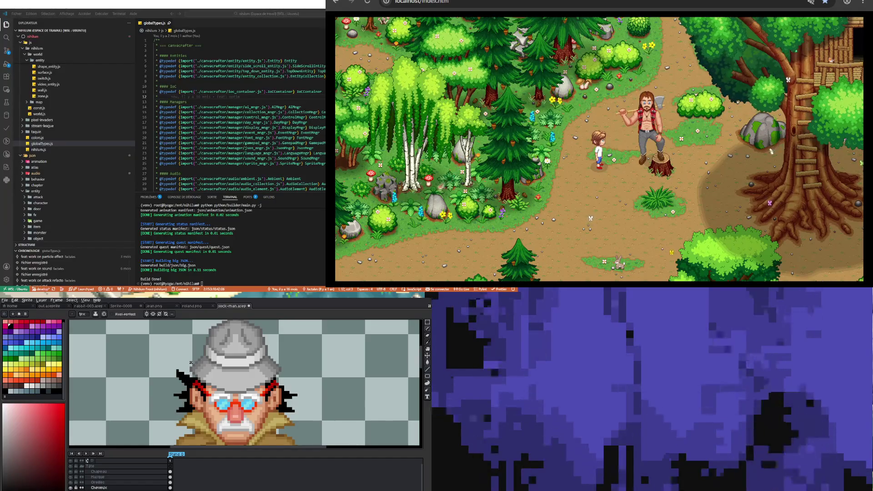
With vertical symmetry on, draw mirrored black hair tufts on both sides of the head
left_click(147, 314)
left_click_drag(177, 372, 182, 374)
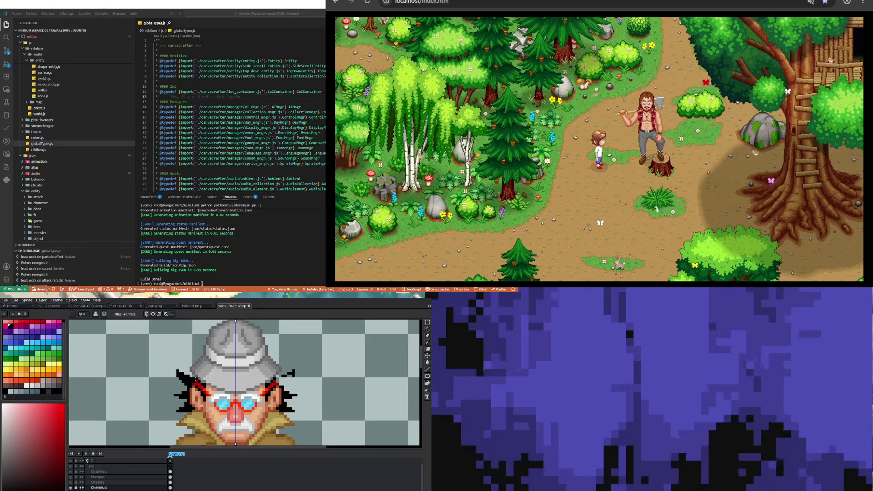
left_click_drag(187, 384, 186, 374)
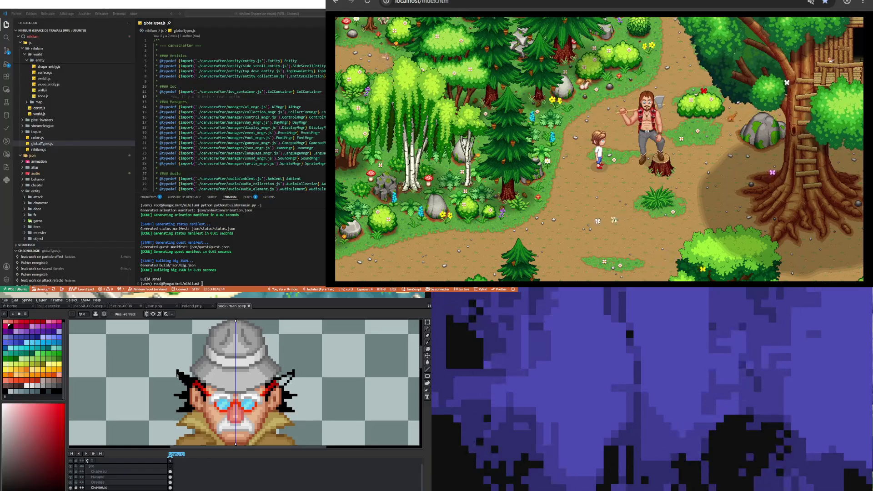
left_click(281, 383)
left_click(289, 375)
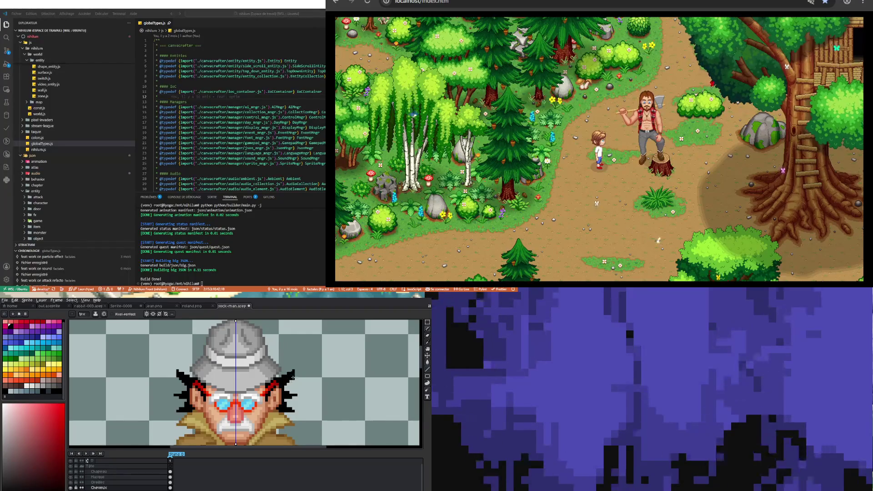
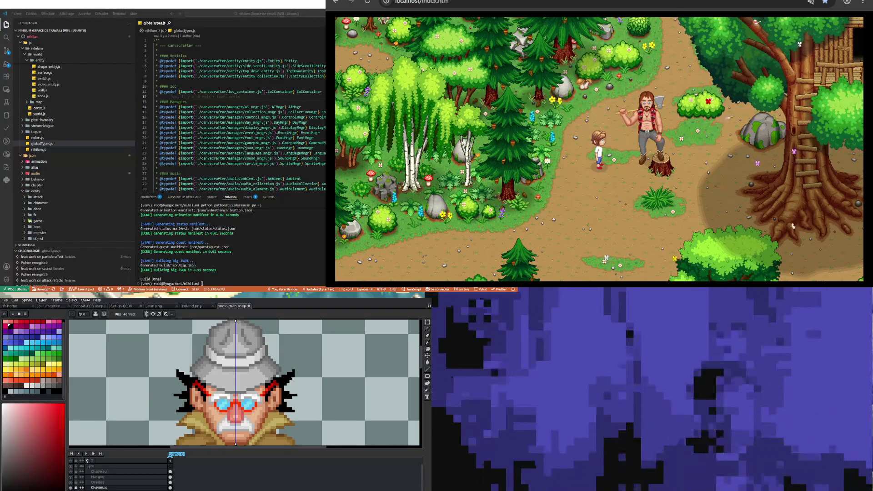
Zoom around the detective sprite, then save it with File > Save
scroll(289, 414, "down", 3)
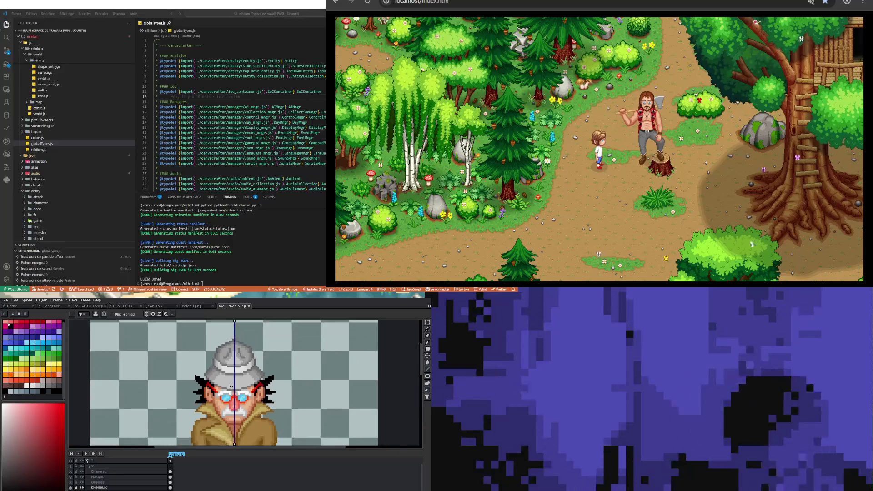
scroll(230, 404, "down", 1)
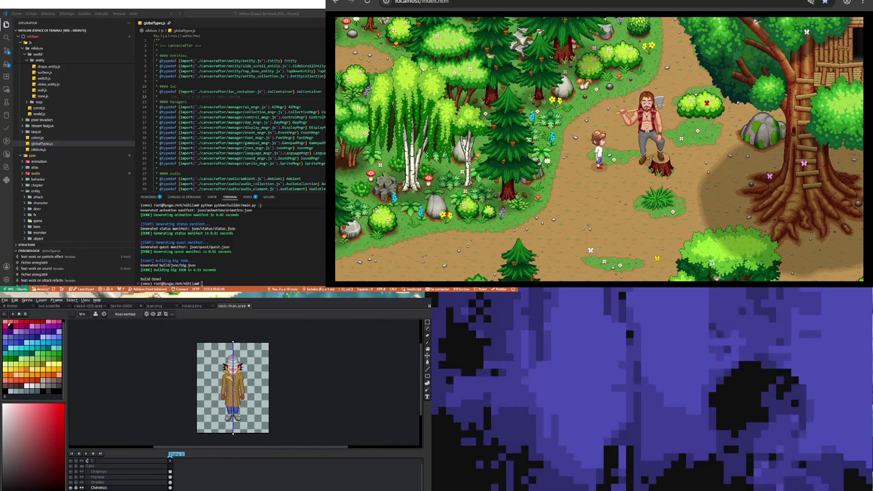
scroll(230, 404, "up", 1)
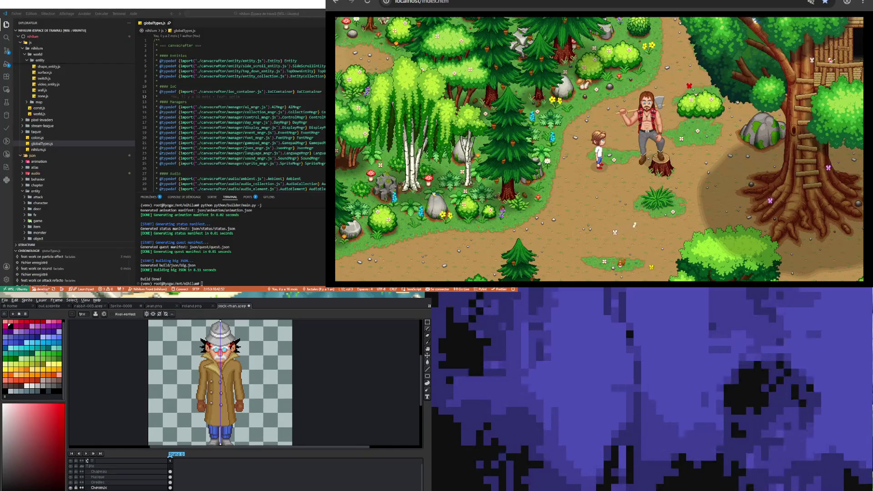
scroll(177, 378, "down", 1)
scroll(210, 417, "up", 1)
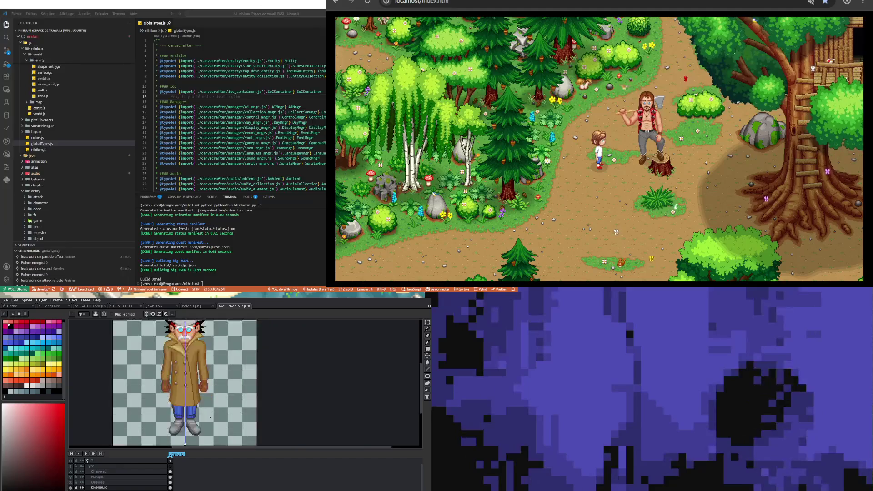
scroll(200, 406, "down", 1)
scroll(207, 385, "up", 1)
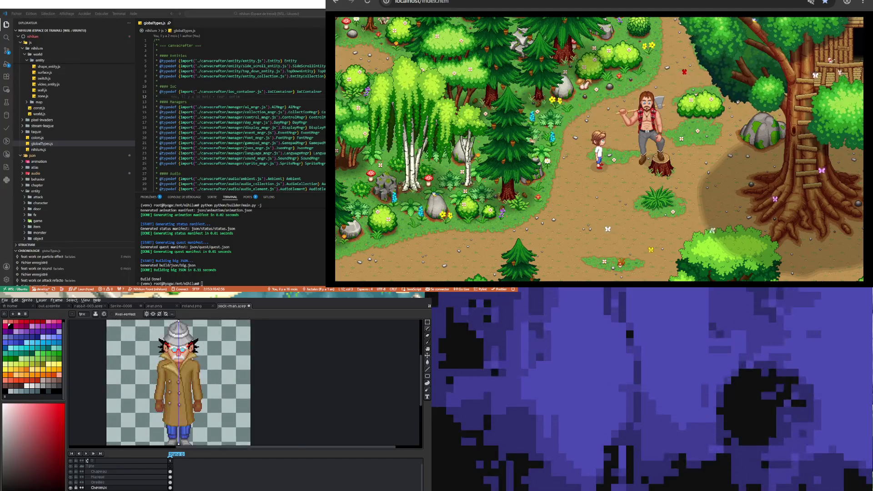
left_click(4, 300)
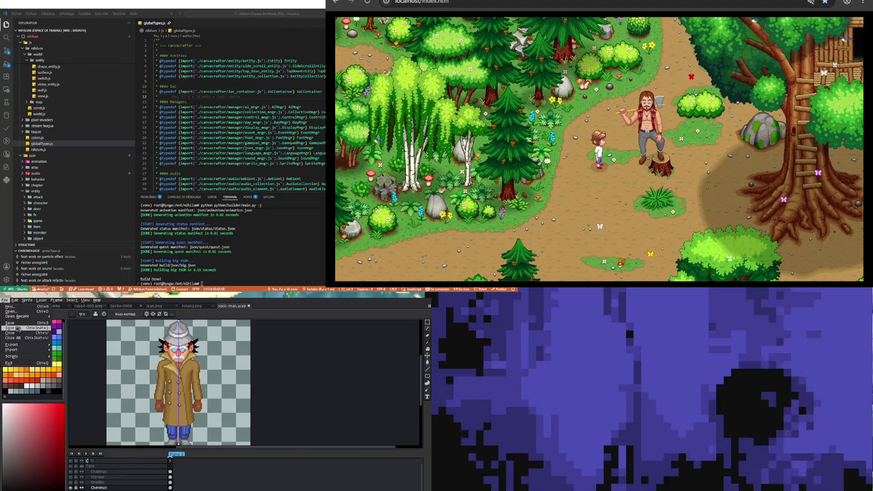
left_click(10, 323)
Zoom in and out to inspect the full figure and coat, then select the Tête layer group
scroll(157, 383, "down", 1)
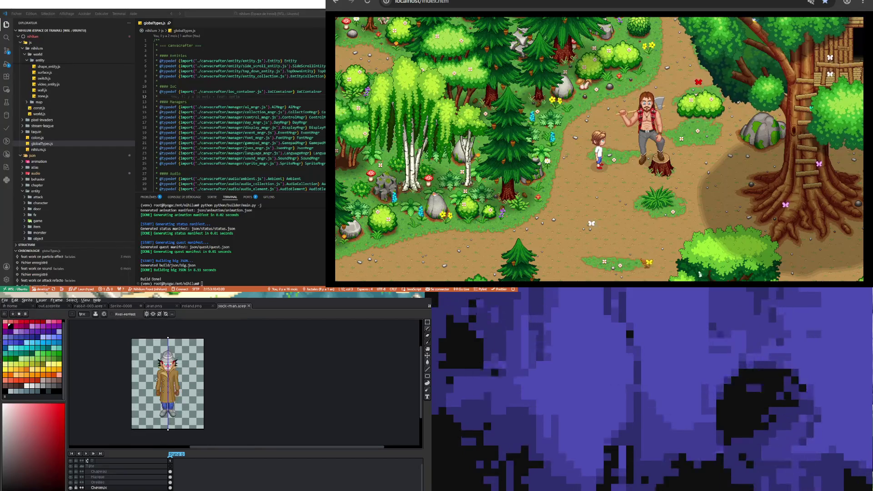
scroll(152, 394, "up", 1)
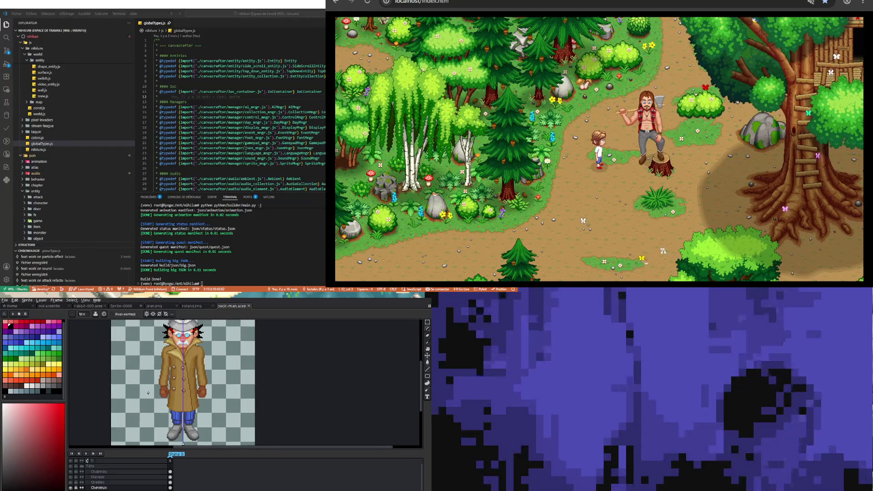
scroll(149, 393, "down", 1)
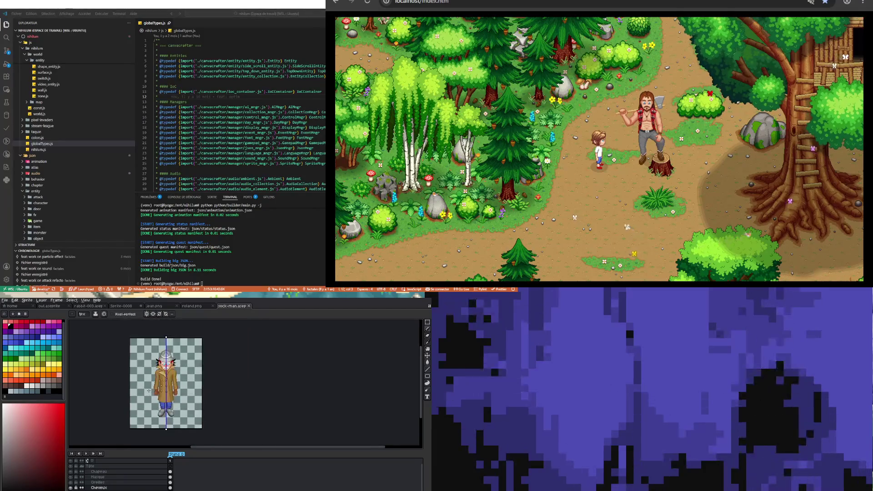
scroll(146, 391, "up", 1)
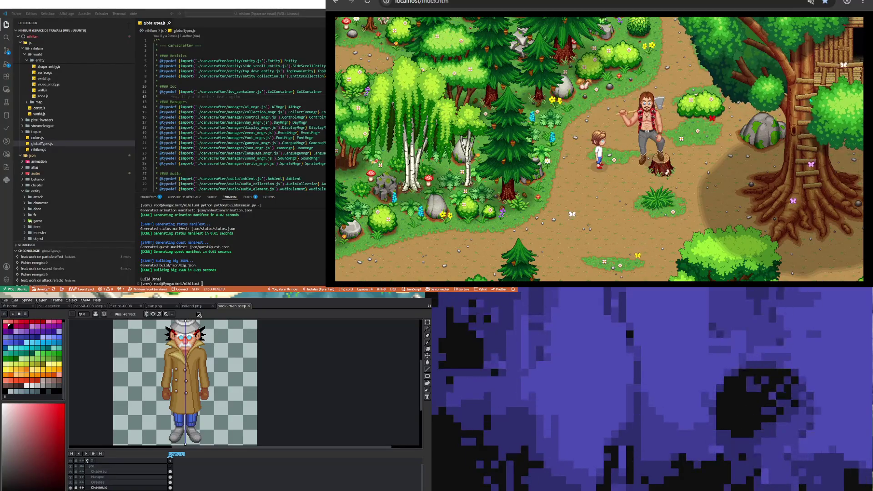
scroll(133, 384, "down", 1)
scroll(132, 384, "up", 1)
scroll(132, 385, "down", 1)
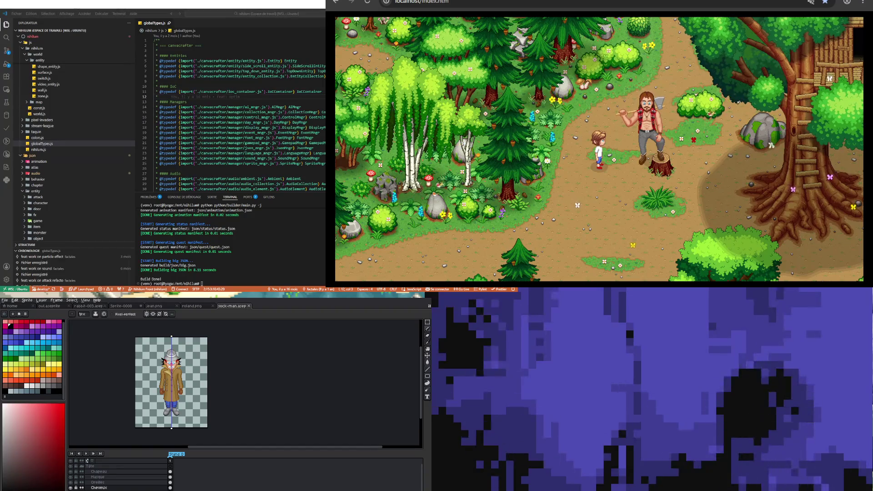
scroll(171, 367, "up", 5)
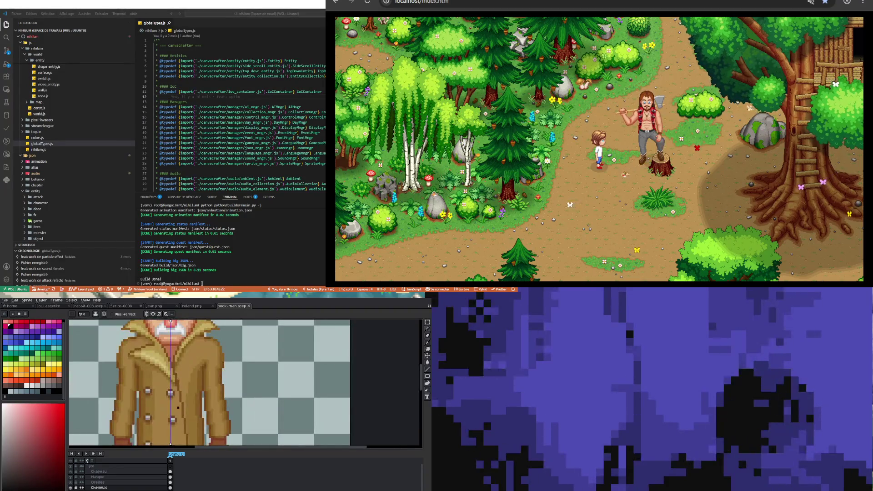
scroll(177, 382, "down", 5)
scroll(177, 382, "up", 2)
scroll(177, 383, "up", 1)
scroll(158, 411, "down", 1)
scroll(157, 400, "up", 1)
scroll(154, 387, "down", 1)
scroll(152, 373, "up", 1)
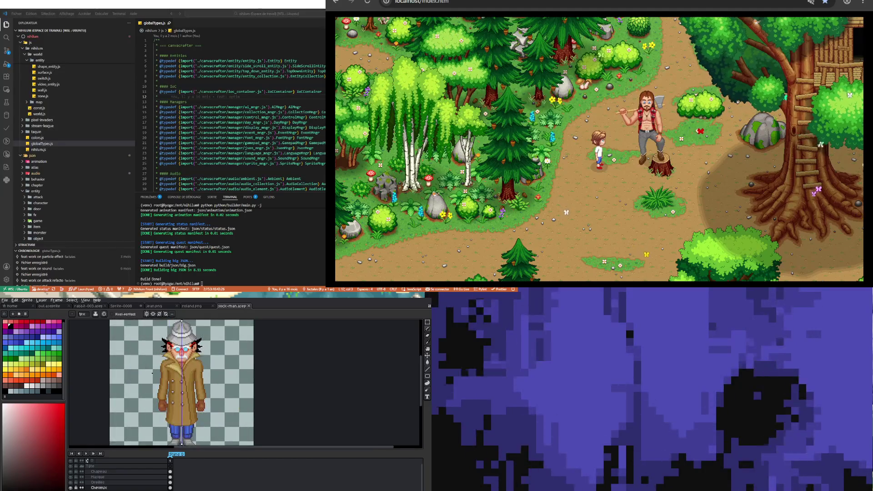
scroll(150, 382, "down", 1)
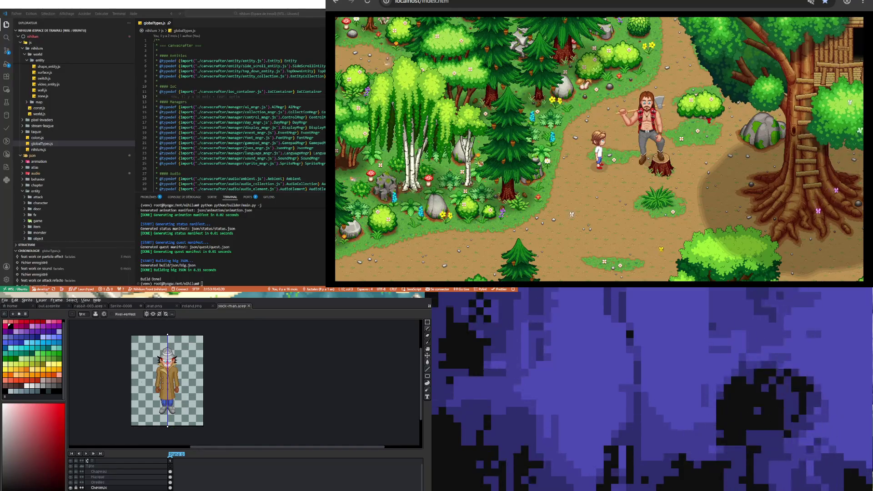
scroll(155, 382, "up", 1)
scroll(154, 382, "down", 1)
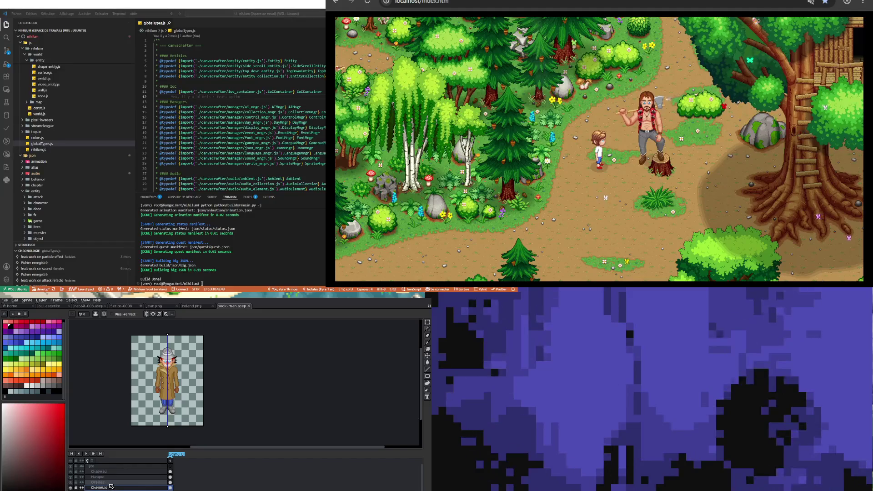
left_click(170, 467)
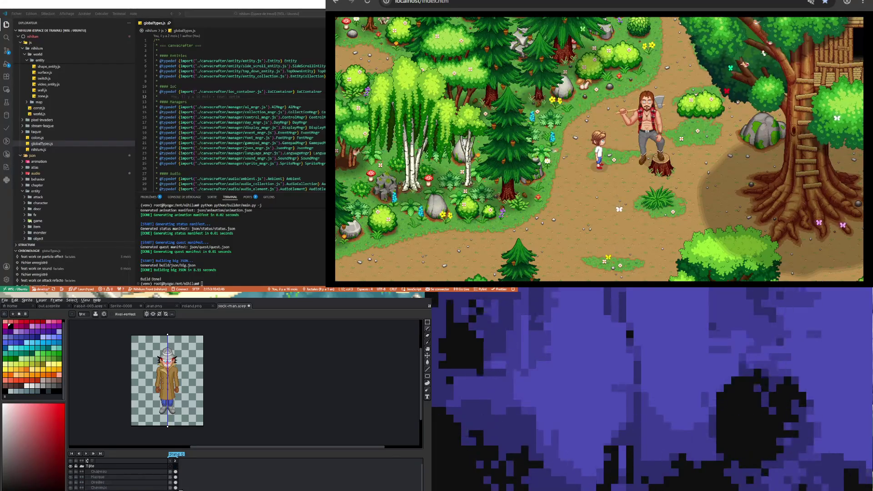
On the Cheveux layer, delete the brown coat and undo it to restore the coat
left_click(176, 488)
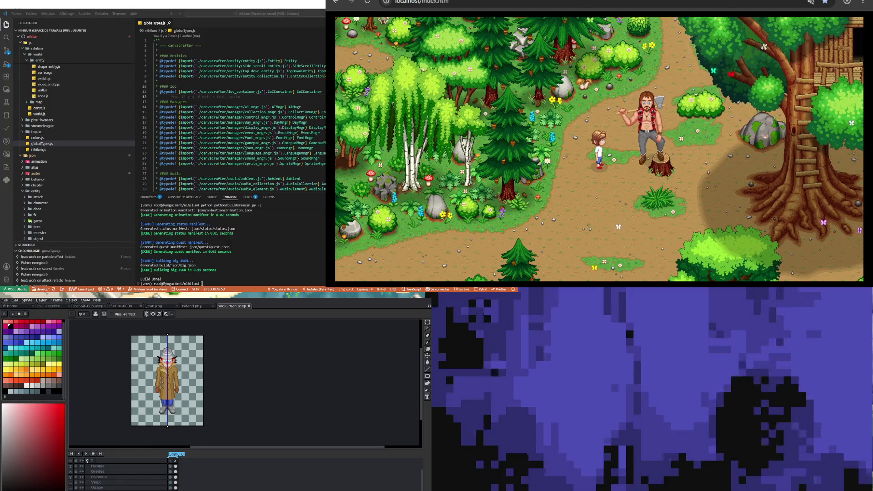
key("Delete")
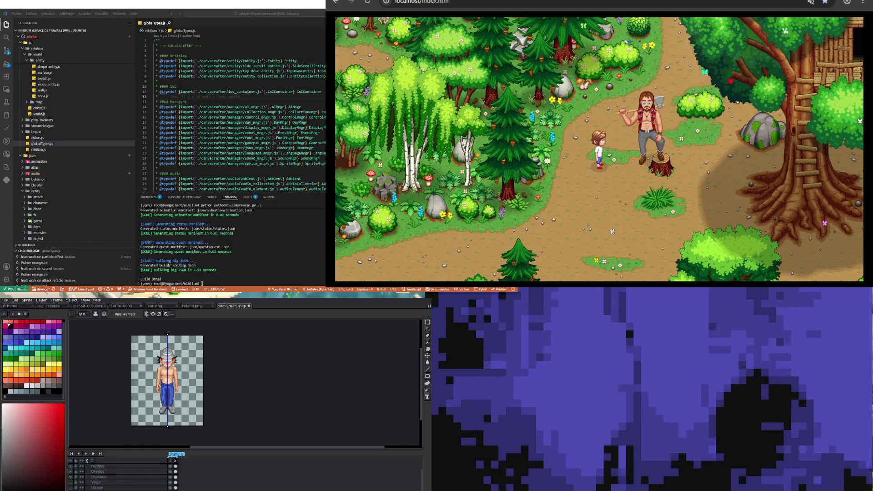
key("ctrl+z")
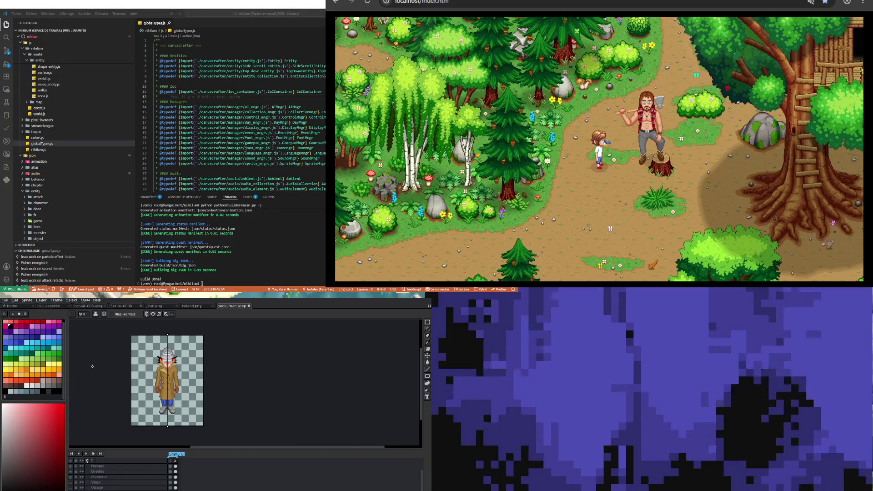
scroll(138, 406, "up", 1)
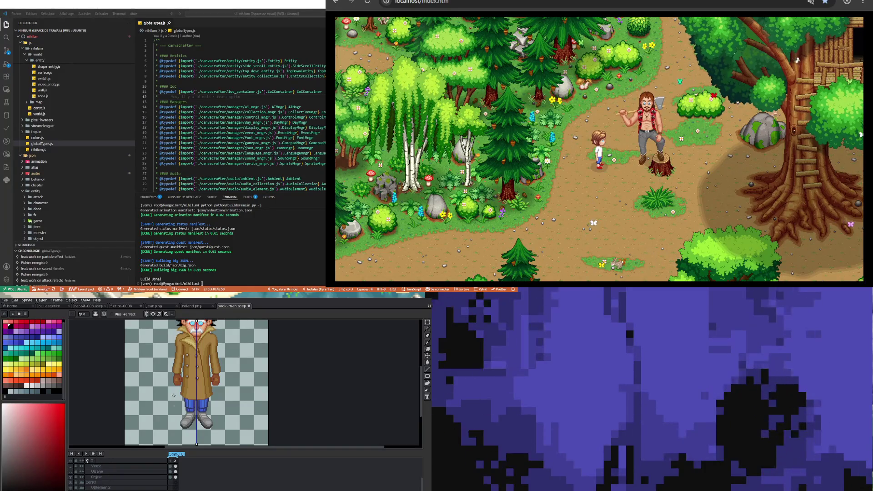
scroll(174, 406, "up", 1)
scroll(177, 411, "down", 3)
scroll(180, 419, "up", 2)
scroll(181, 424, "down", 2)
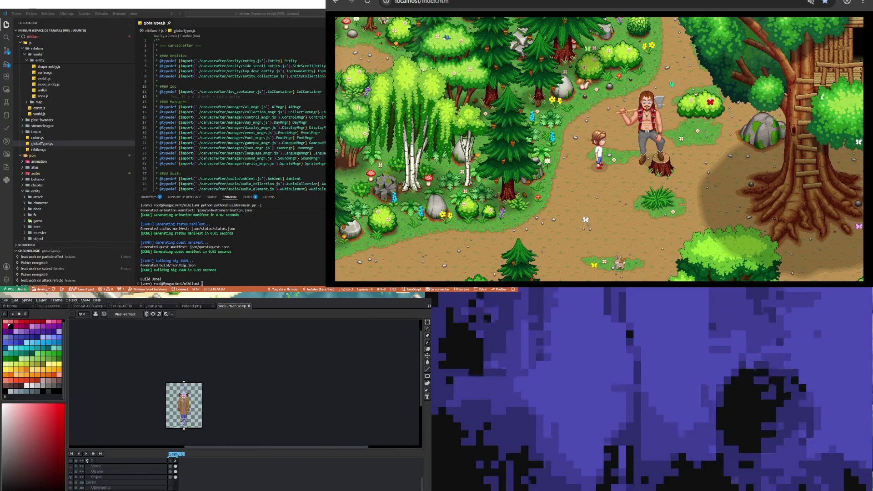
scroll(182, 423, "up", 2)
scroll(182, 423, "down", 1)
scroll(181, 395, "up", 1)
scroll(178, 359, "up", 1)
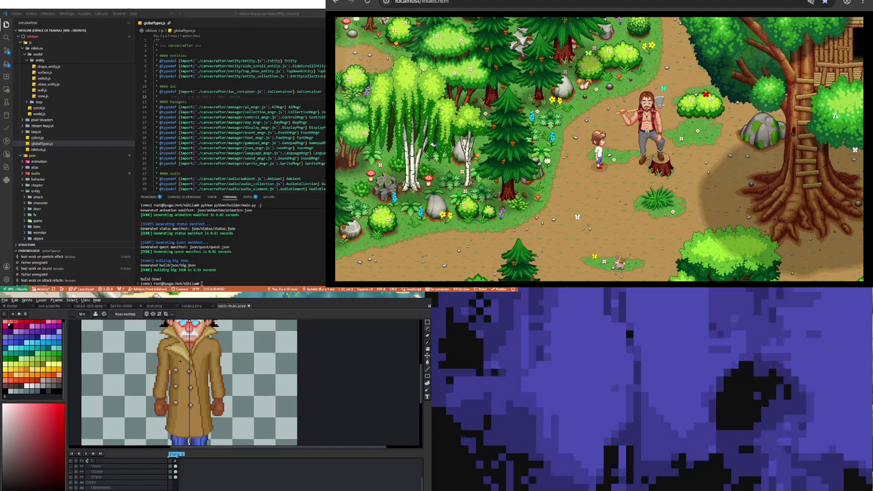
With the rectangular marquee, select the hands, left arm and lower sleeve up to the shoulder
key("m")
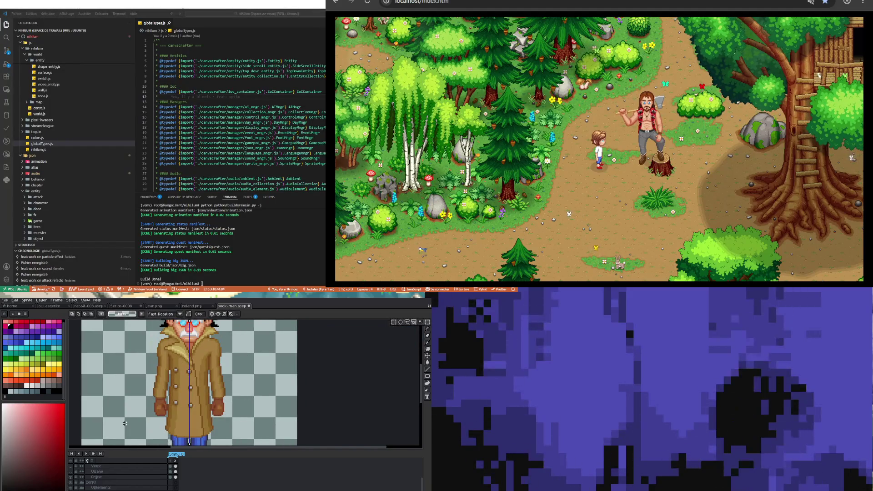
left_click_drag(148, 416, 167, 397)
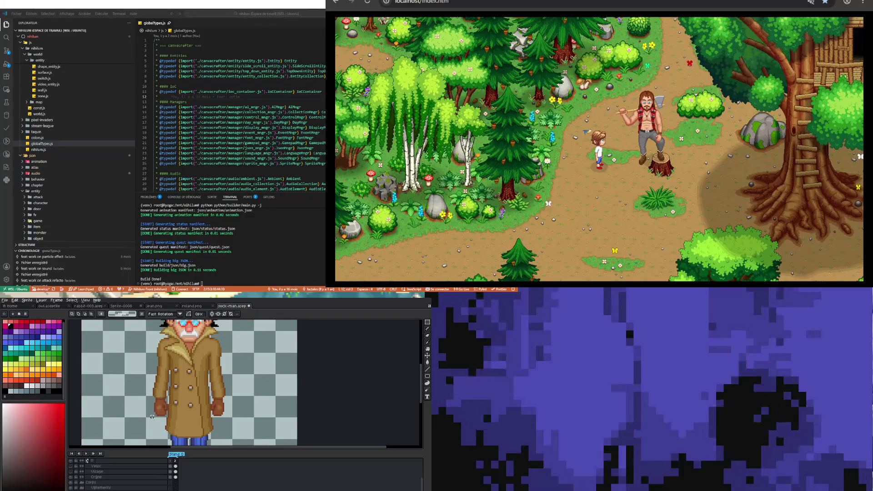
left_click_drag(154, 415, 166, 358)
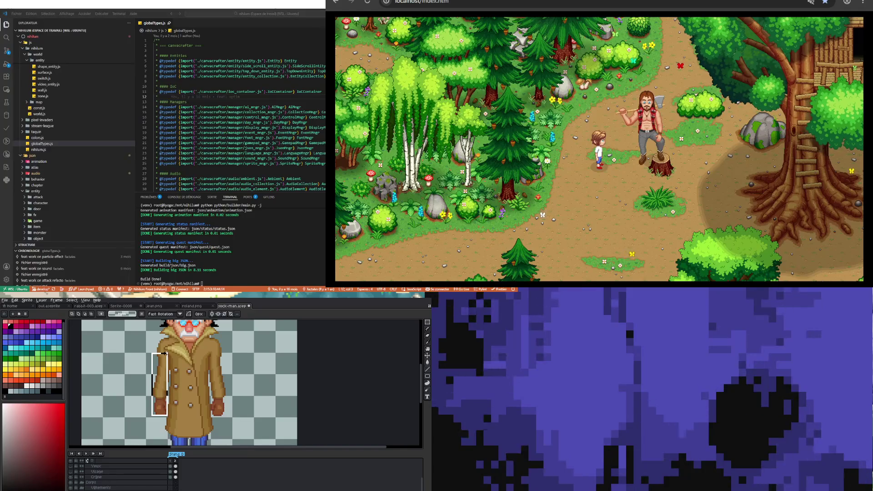
scroll(161, 364, "up", 2)
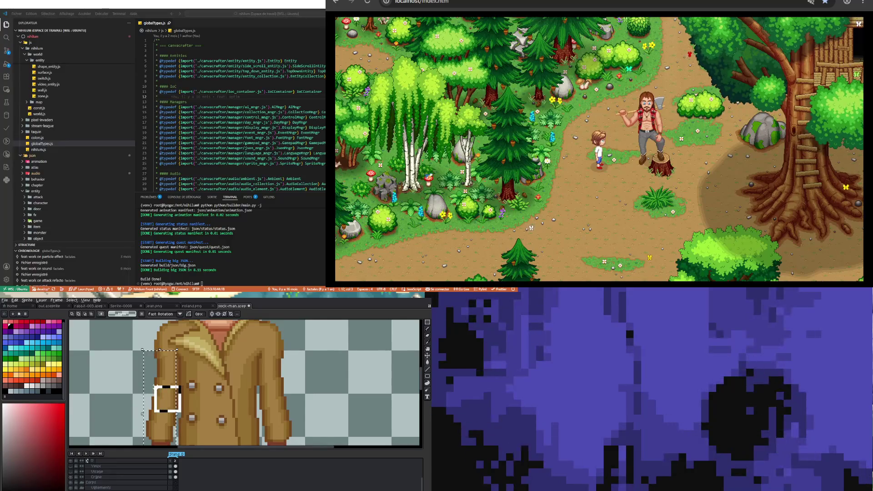
left_click_drag(181, 385, 121, 413)
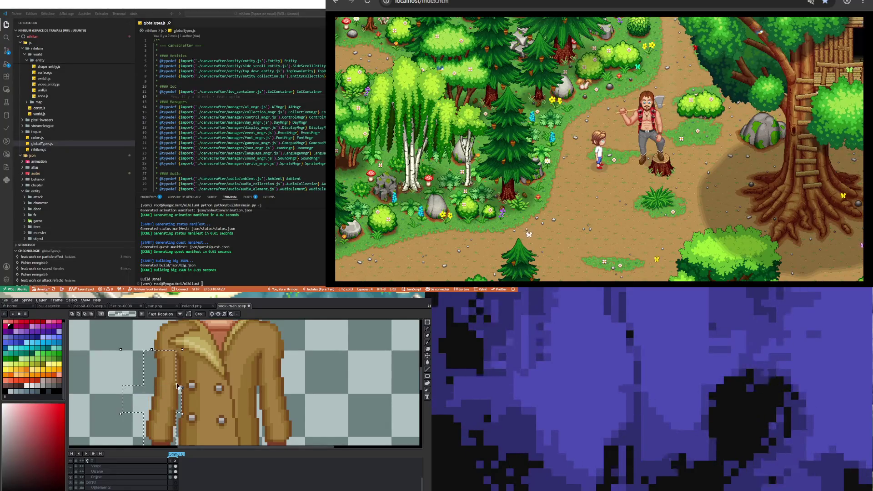
scroll(148, 376, "down", 2)
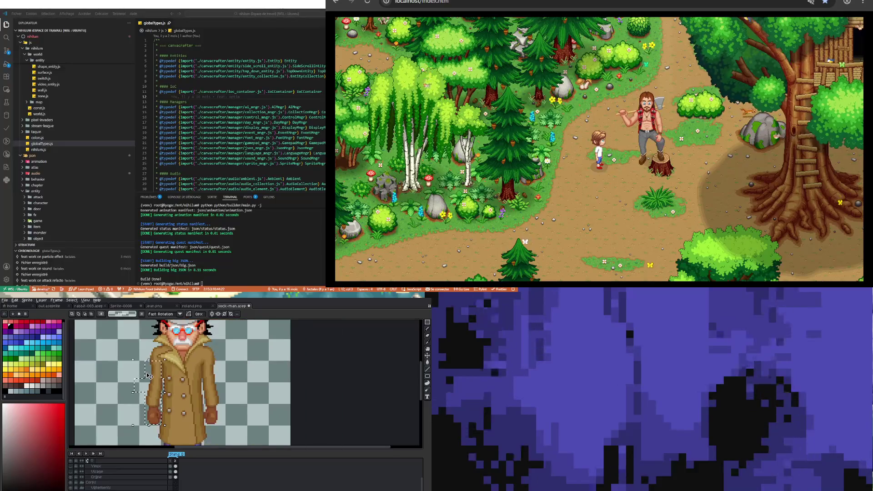
scroll(147, 375, "up", 1)
scroll(147, 375, "up", 1)
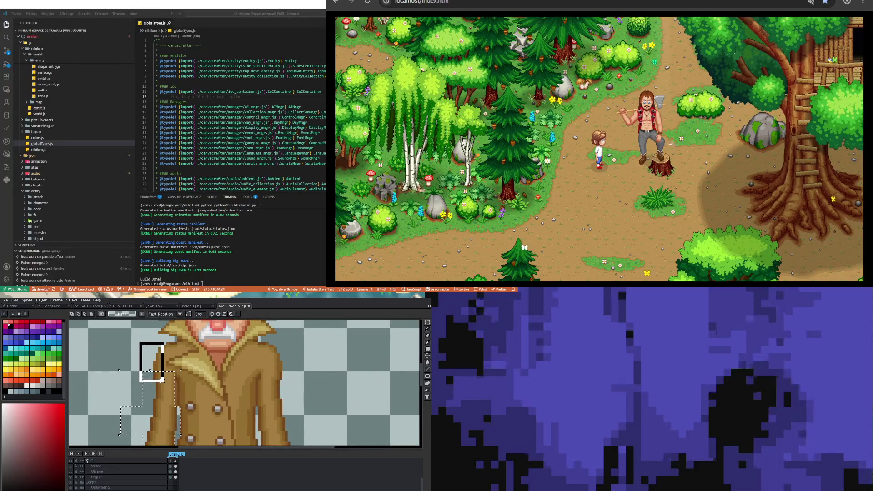
left_click_drag(140, 342, 163, 380)
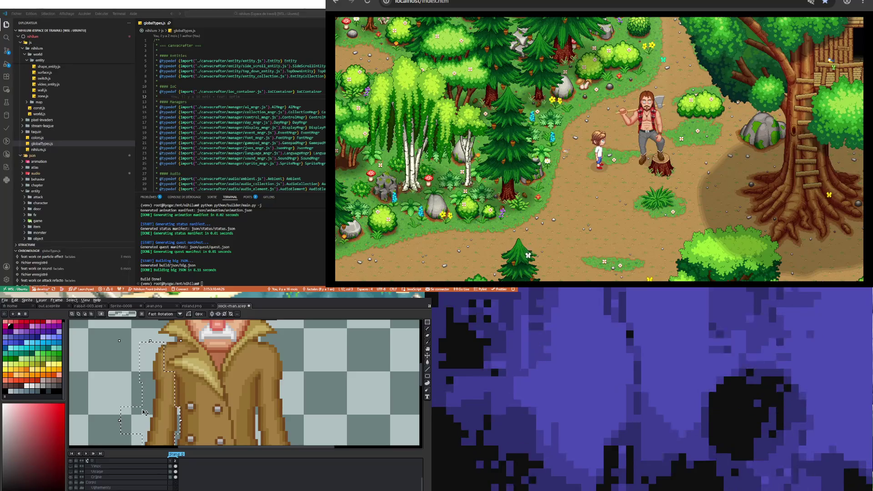
Select the arm on the coat's left side and drag it left, away from the body
scroll(178, 404, "up", 1)
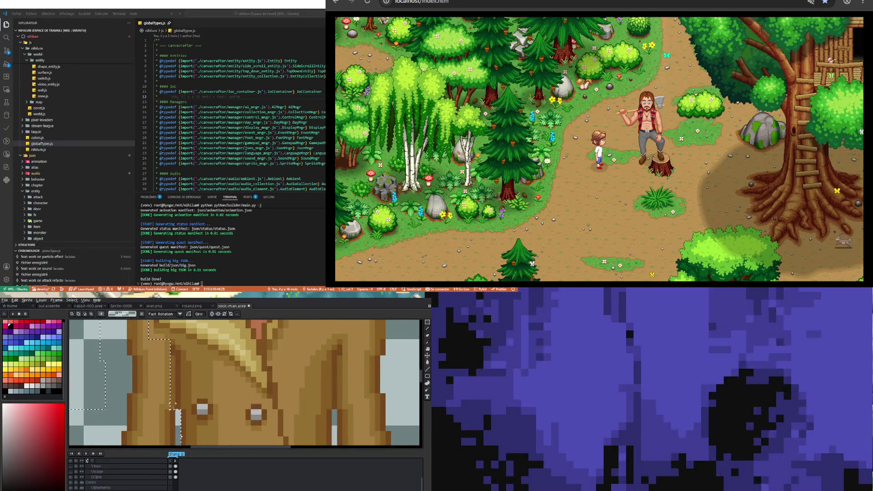
left_click_drag(176, 408, 96, 352)
scroll(138, 392, "down", 2)
scroll(138, 392, "down", 2)
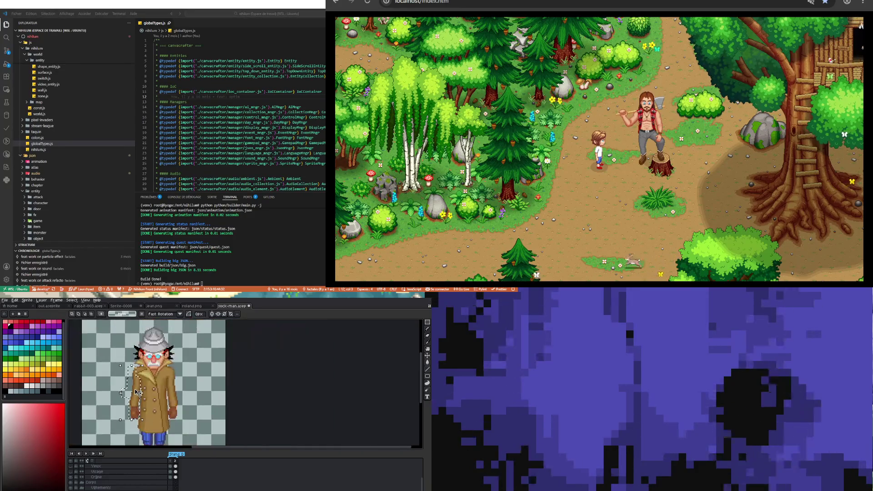
left_click_drag(138, 392, 104, 392)
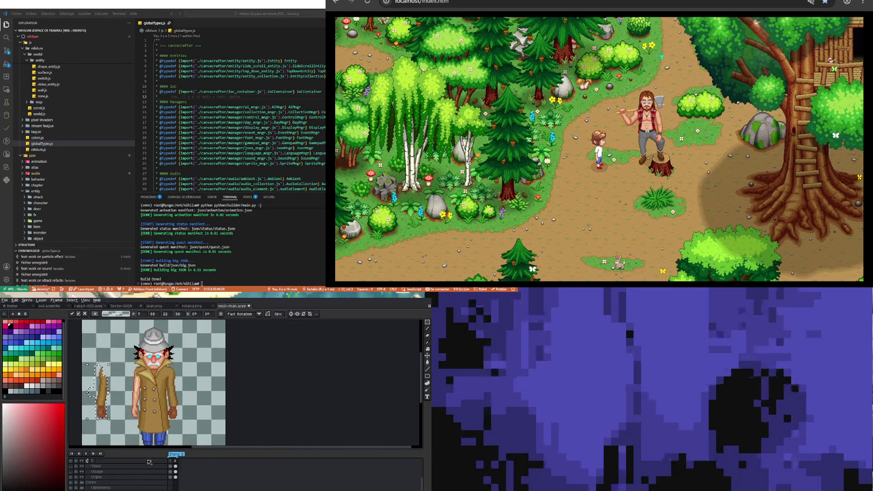
scroll(123, 477, "down", 4)
scroll(123, 477, "up", 1)
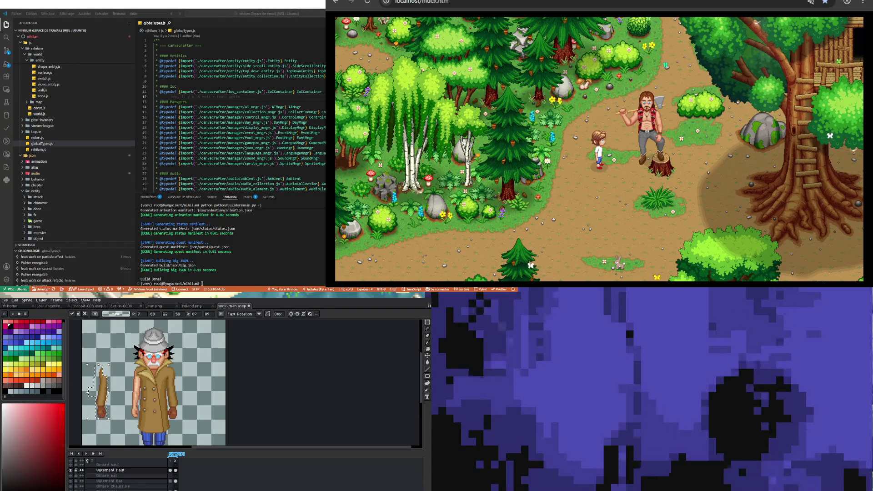
scroll(122, 476, "up", 1)
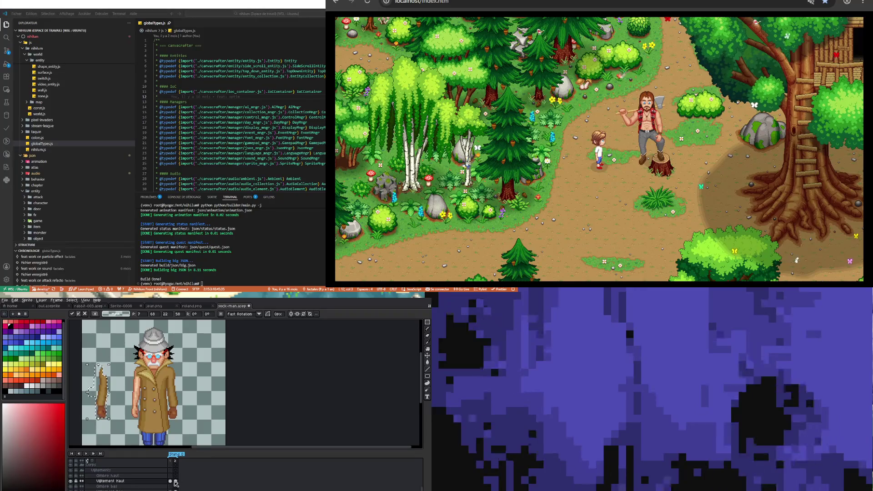
Marquee the small area at the coat's left shoulder
scroll(176, 484, "down", 2)
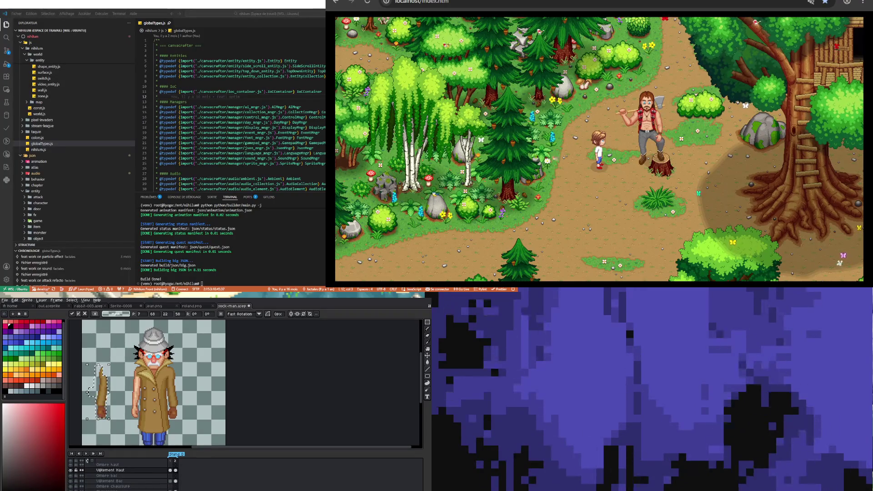
scroll(119, 431, "up", 3)
left_click_drag(119, 431, 134, 387)
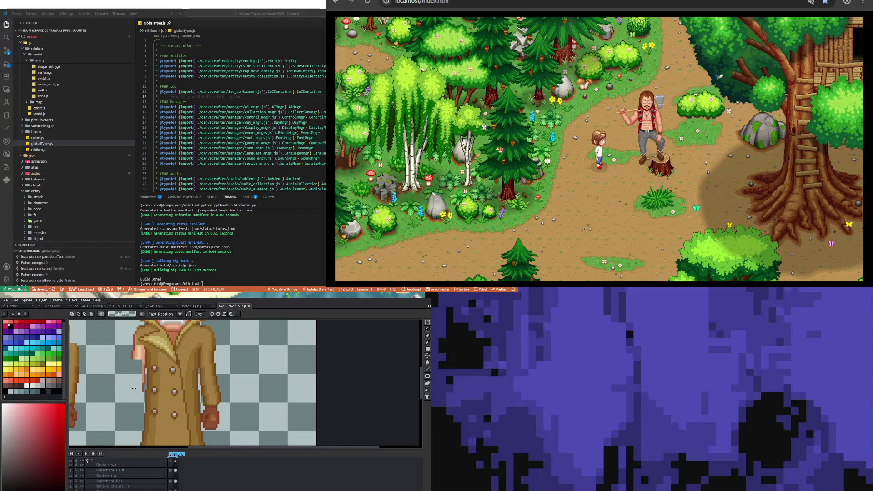
left_click_drag(127, 399, 145, 362)
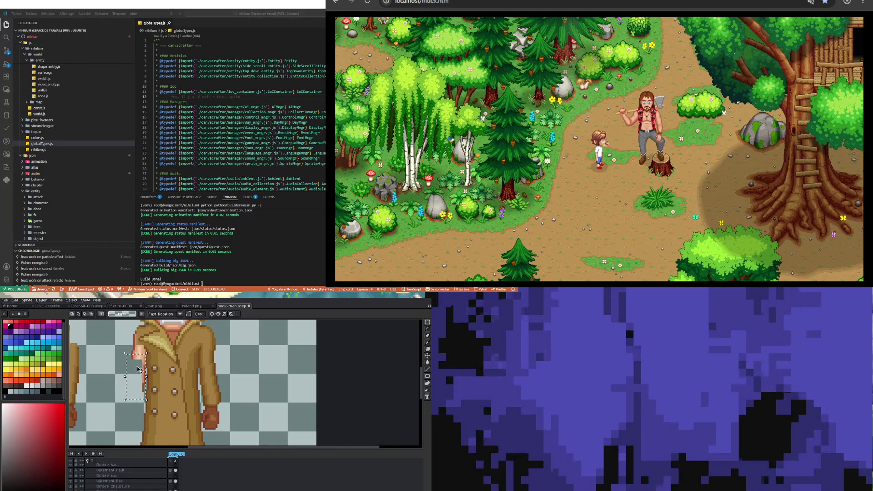
scroll(144, 356, "up", 3)
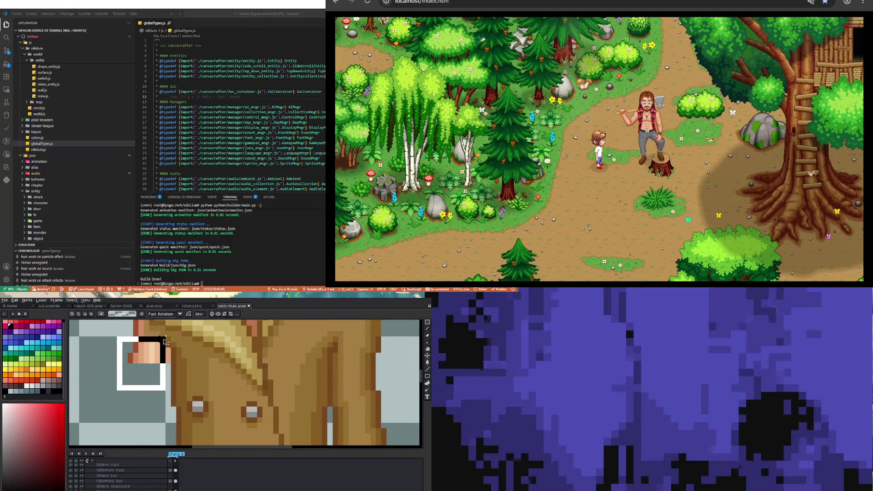
scroll(119, 397, "down", 2)
scroll(116, 357, "up", 2)
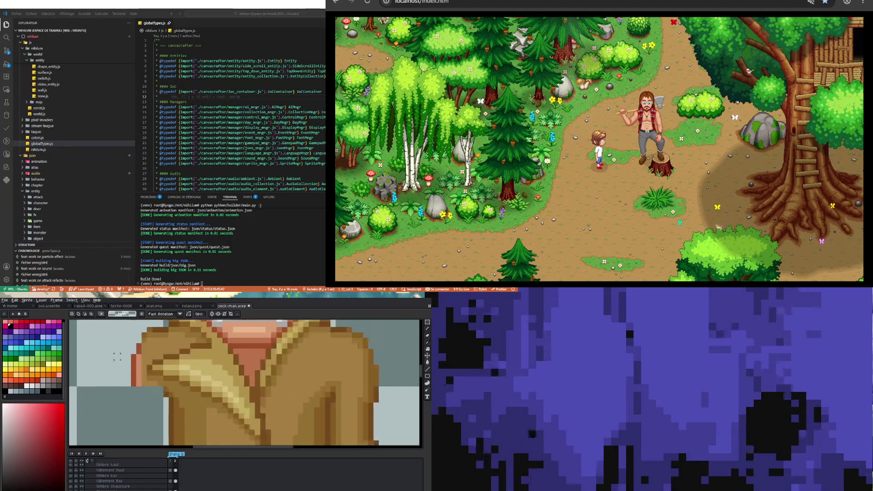
scroll(120, 392, "down", 3)
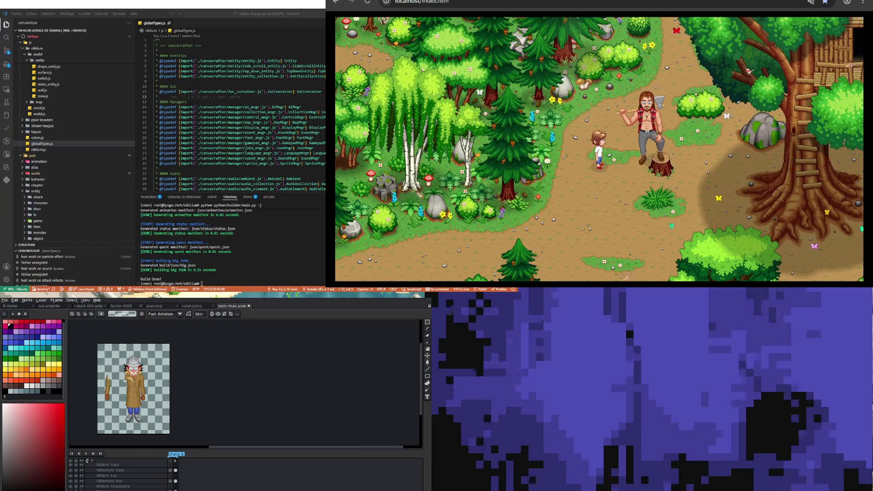
scroll(119, 391, "up", 2)
scroll(125, 409, "down", 1)
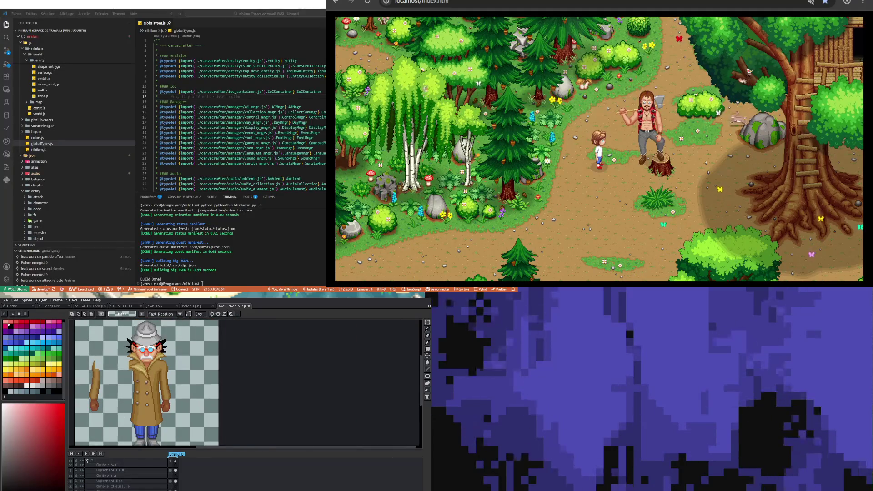
In frame 1, move the loose arm back onto the detective's side, then compare frames 1 and 2
left_click_drag(78, 352, 108, 429)
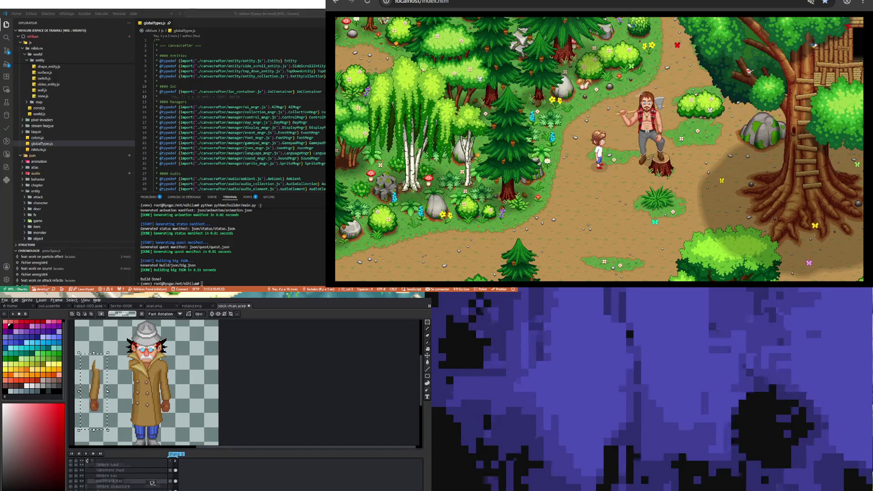
left_click_drag(95, 387, 127, 387)
key("ctrl+d")
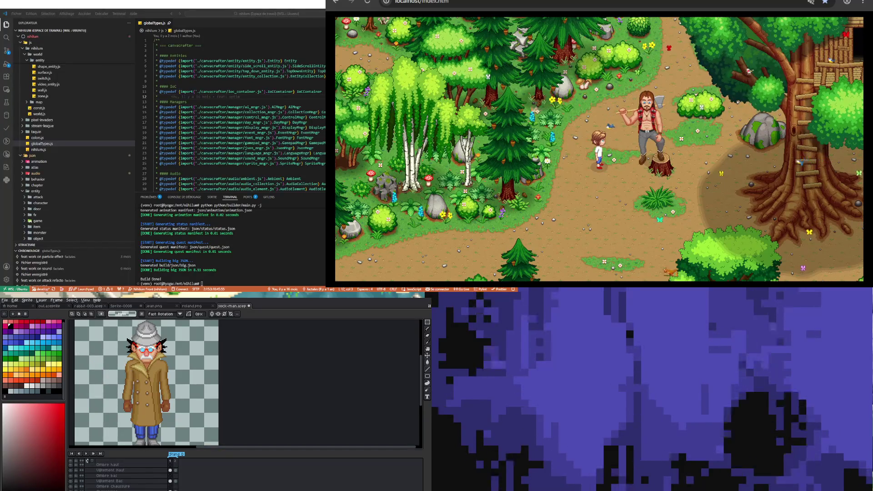
key("Right")
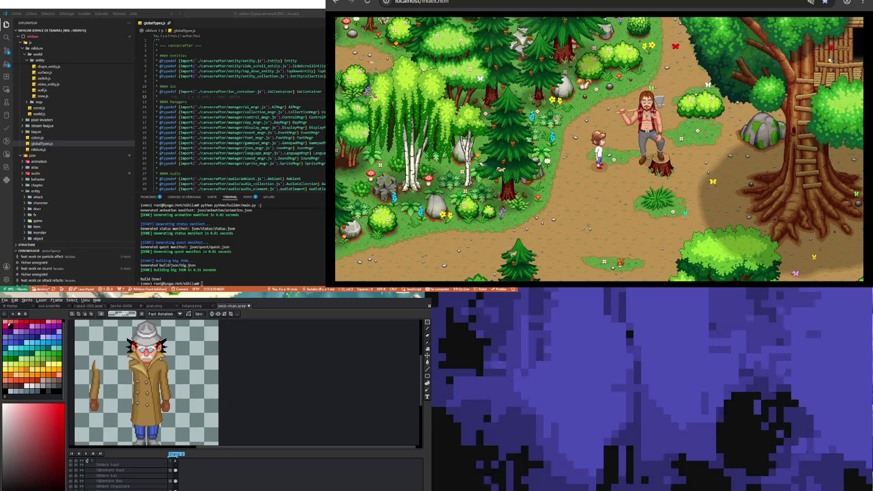
key("Left")
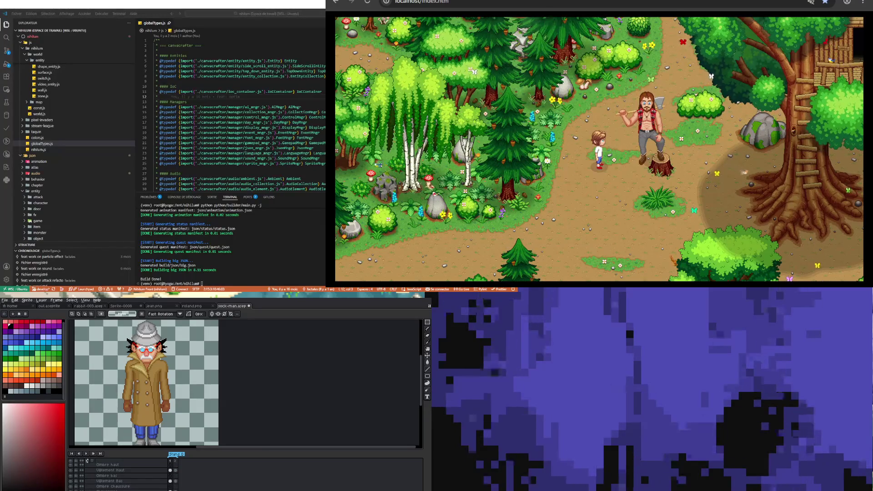
key("Right")
In frame 2, select the Vêtement Haut cel and marquee the detached arm
scroll(135, 409, "down", 3)
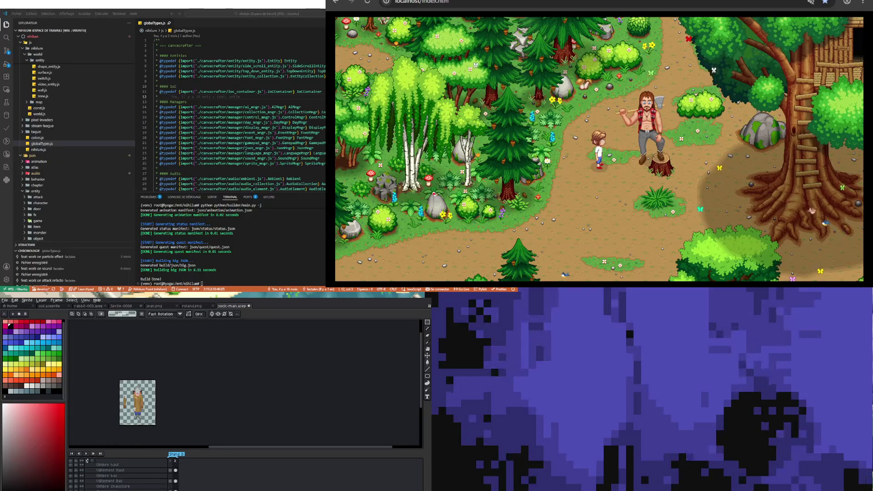
scroll(118, 475, "up", 2)
left_click(176, 481)
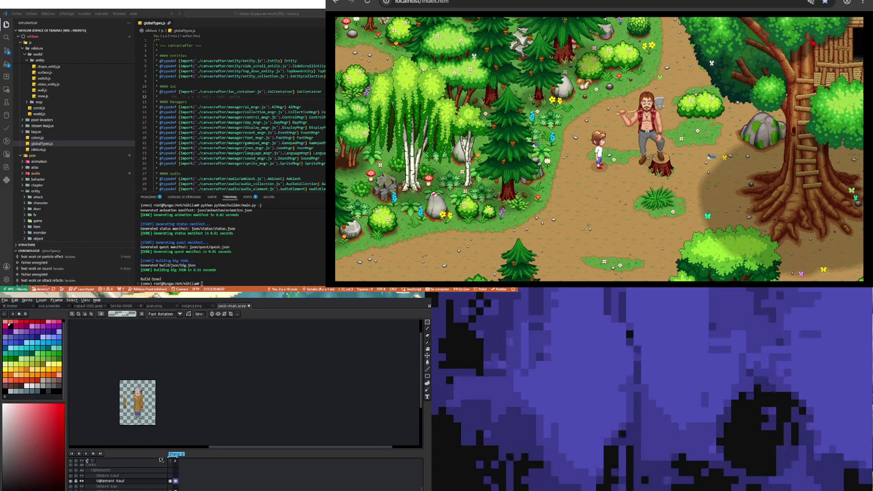
scroll(128, 412, "up", 3)
left_click_drag(108, 365, 136, 437)
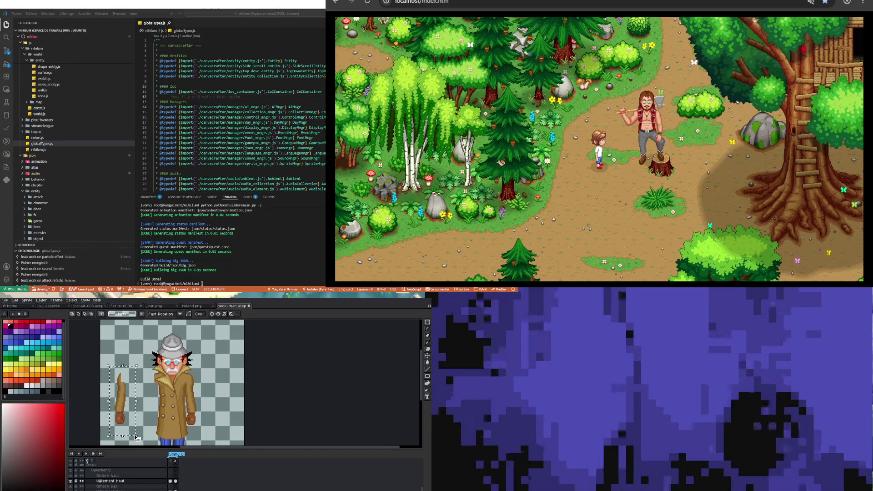
Cut the detached arm and paste it onto a new layer, shifted slightly right
key("Delete")
right_click(123, 482)
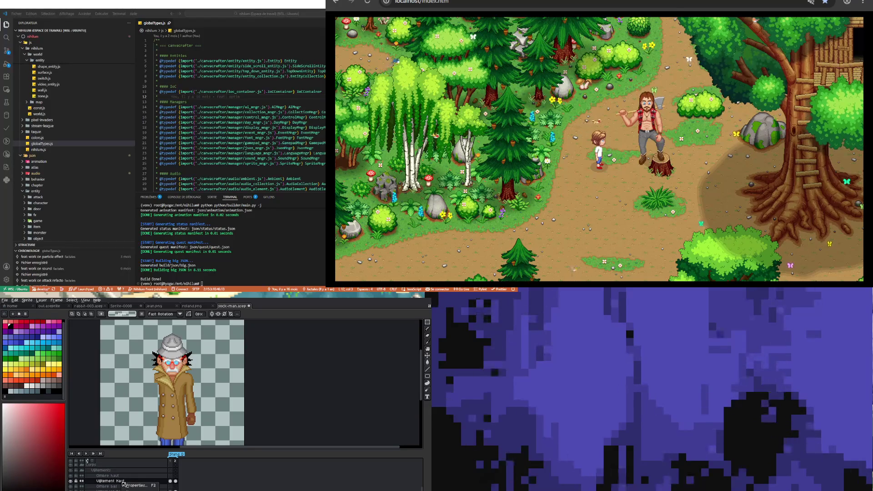
key("Escape")
key("shift+n")
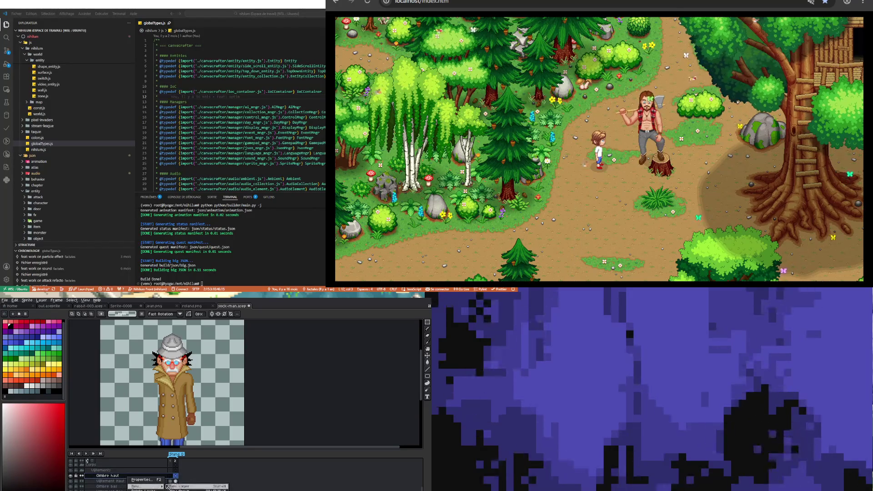
key("ctrl+v")
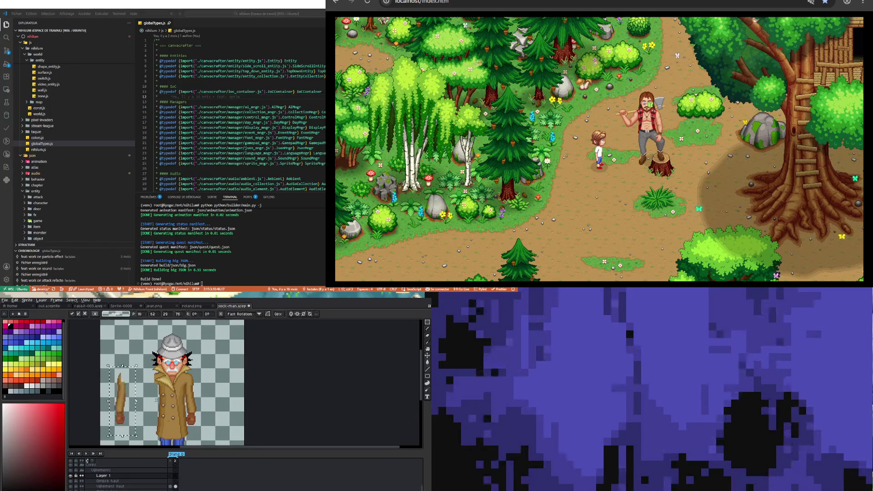
left_click_drag(120, 394, 147, 397)
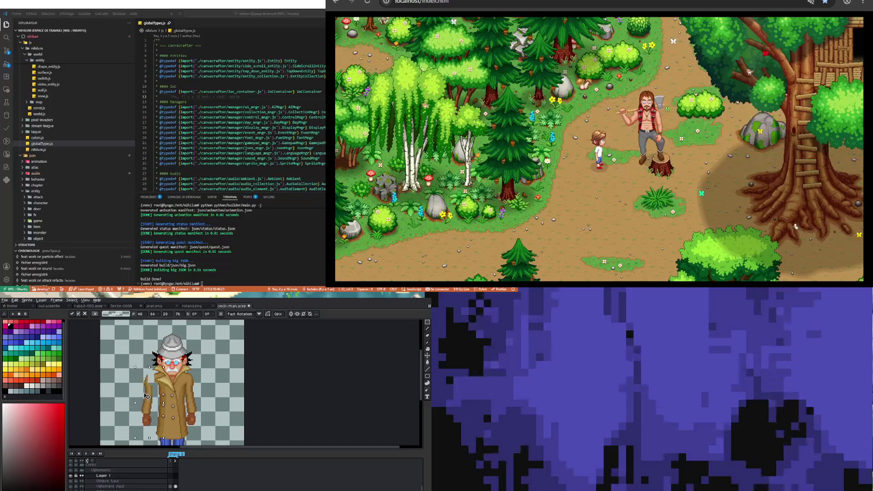
key("ctrl+d")
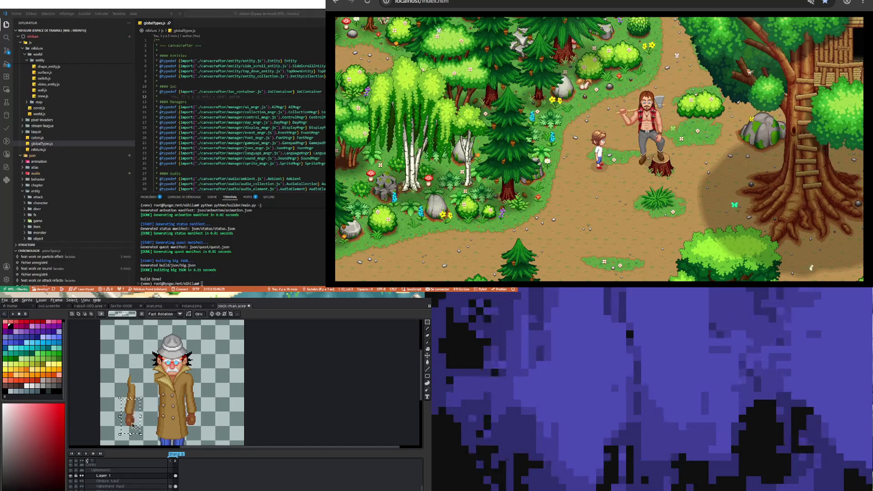
Rotate the forearm horizontal across the coat front and place the upper arm against the coat
left_click_drag(144, 439, 148, 442)
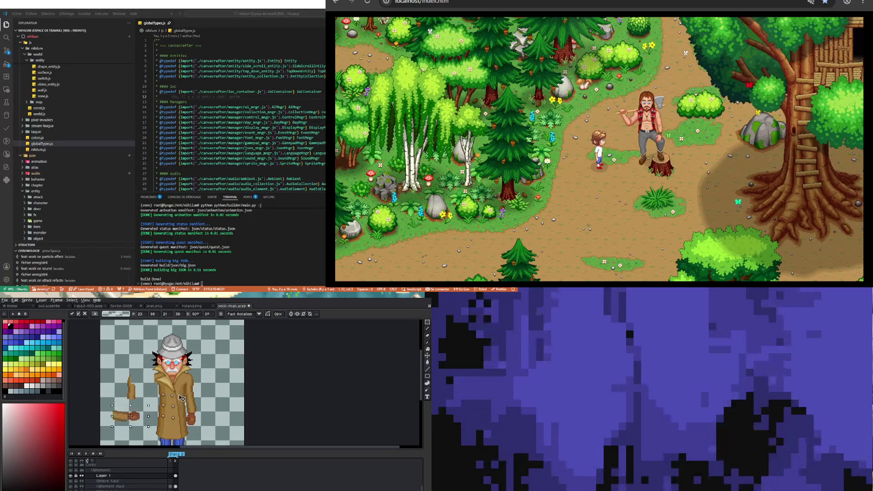
mouse_move(124, 418)
left_mouse_down()
mouse_move(166, 413)
mouse_move(163, 405)
left_mouse_up()
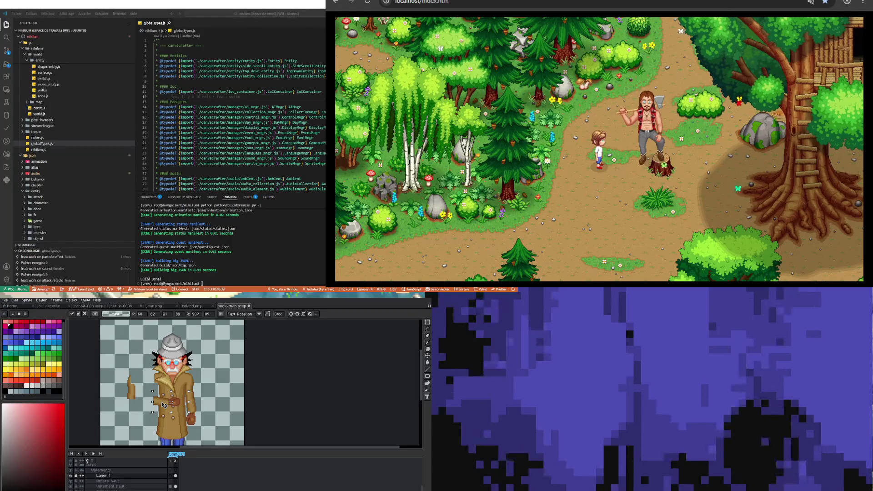
left_click_drag(164, 404, 166, 403)
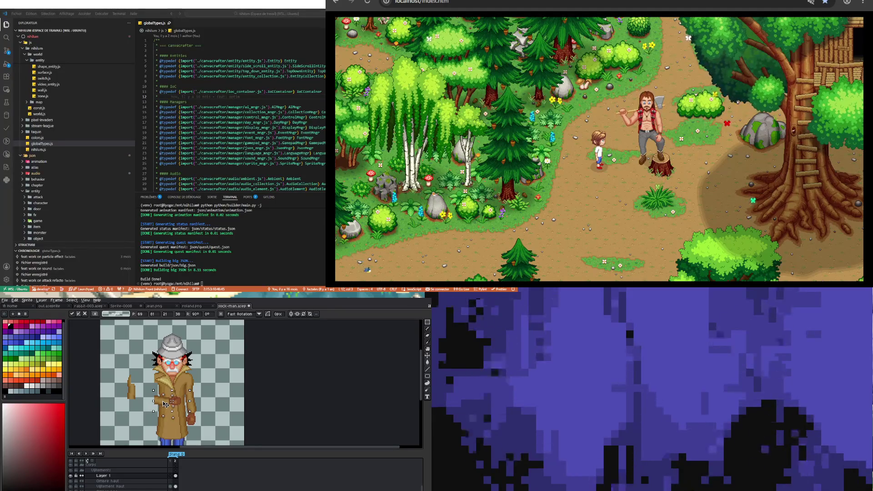
mouse_move(123, 370)
left_mouse_down()
mouse_move(143, 396)
mouse_move(152, 400)
mouse_move(156, 390)
left_mouse_up()
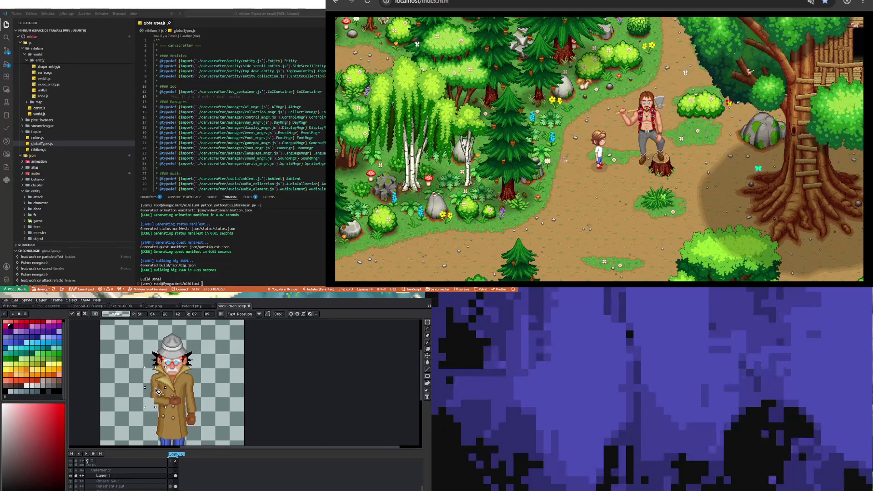
scroll(156, 376, "up", 2)
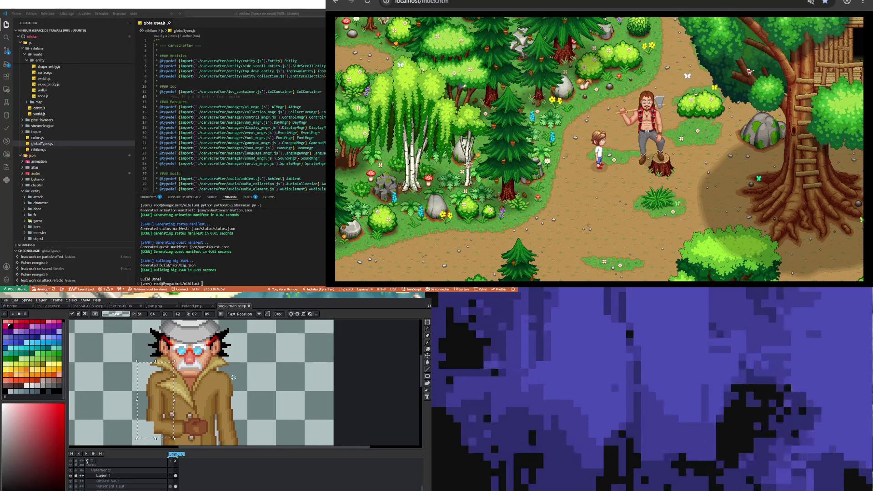
Deselect to commit the repositioned arm, then compare the second and first frames
key("ctrl+d")
scroll(186, 397, "down", 2)
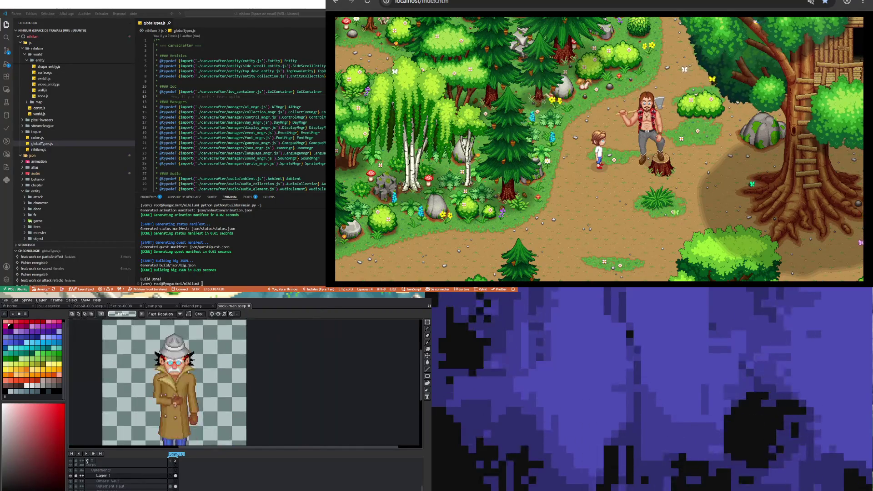
scroll(186, 397, "down", 1)
scroll(186, 396, "up", 1)
scroll(187, 394, "down", 2)
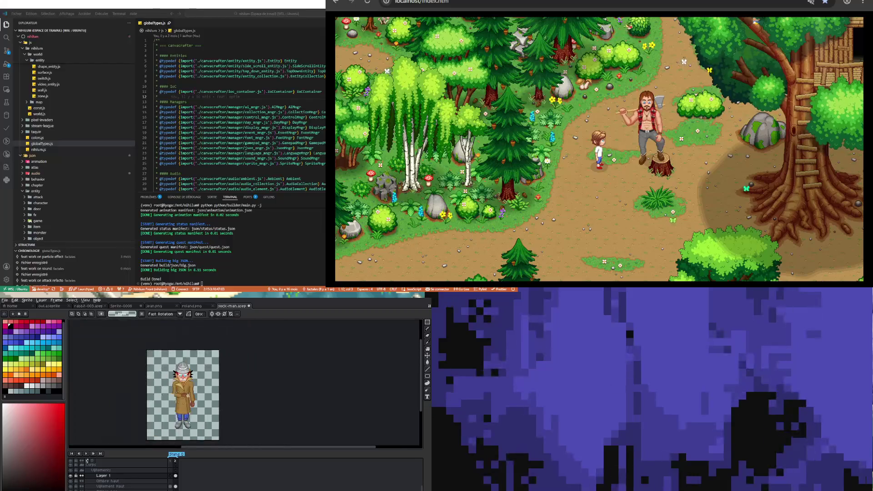
left_click(176, 476)
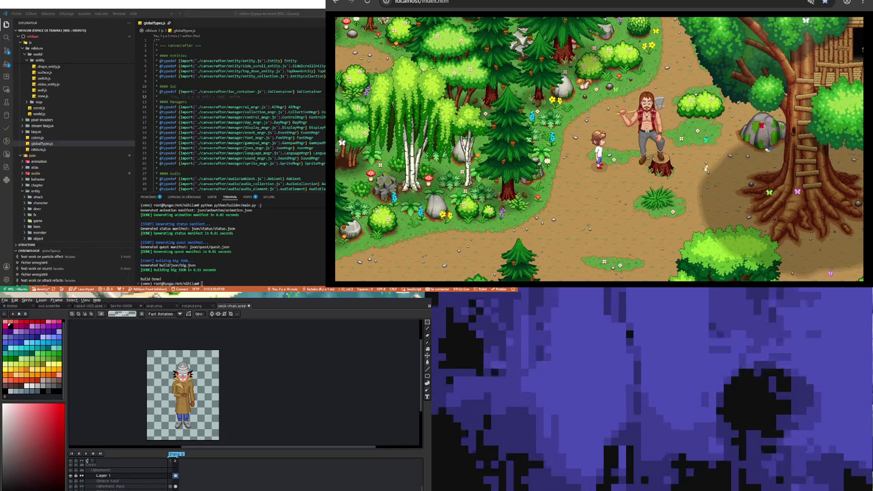
left_click(170, 476)
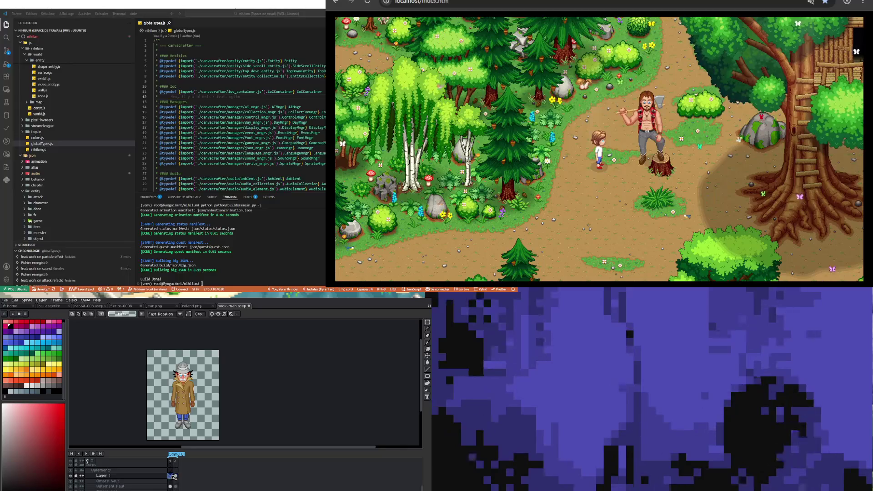
On frame 2, eyedrop the coat's orange-brown and a brown from around the hands
left_click(175, 475)
scroll(164, 337, "up", 3)
scroll(165, 338, "up", 2)
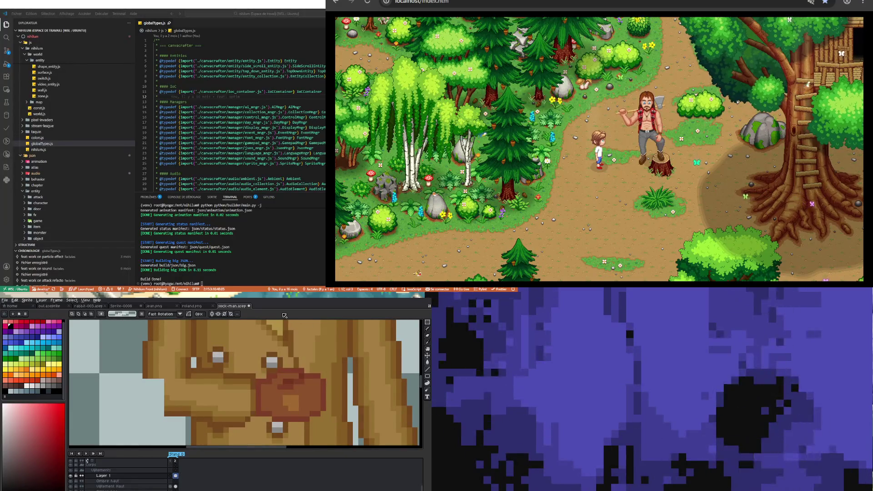
key("i")
left_click(154, 364)
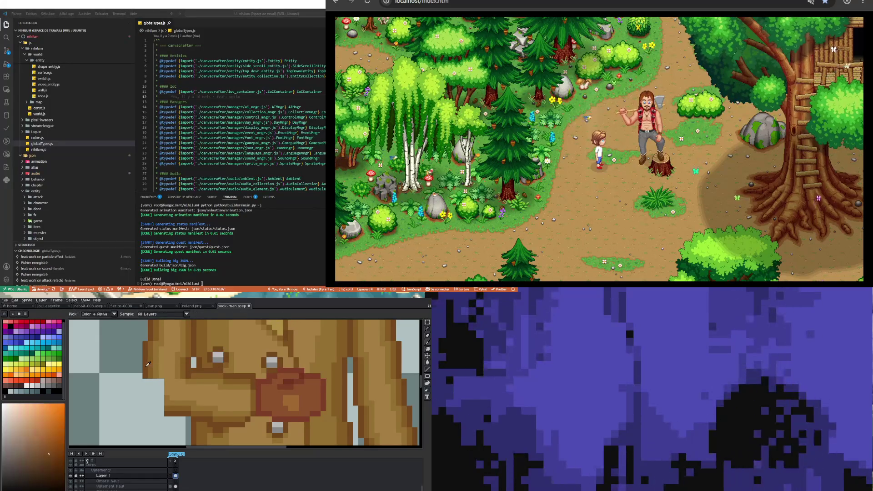
key("b")
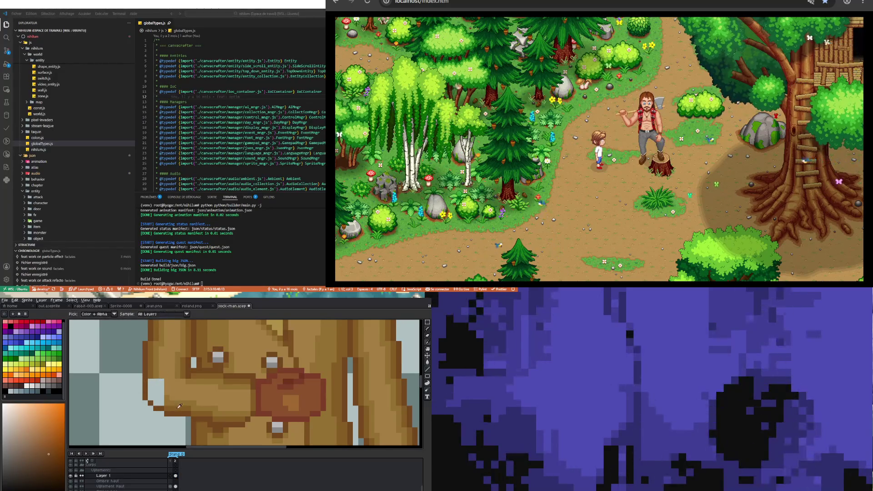
key("v")
key("b")
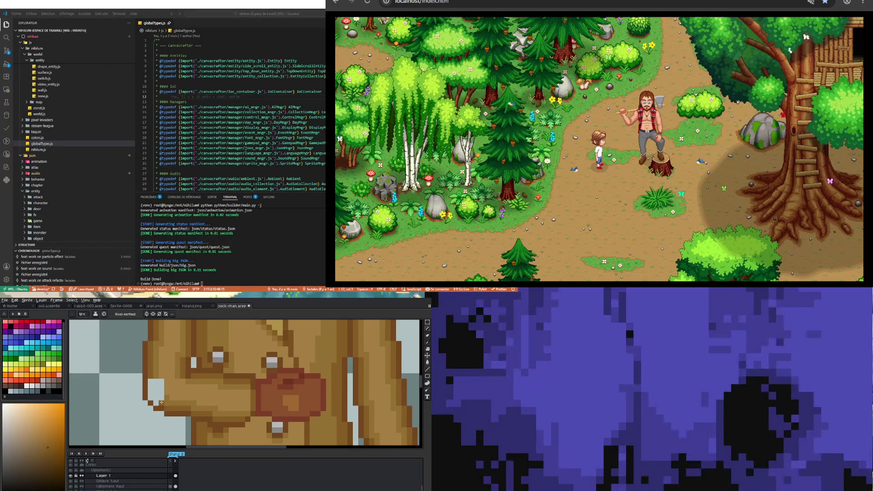
key("i")
left_click(160, 372)
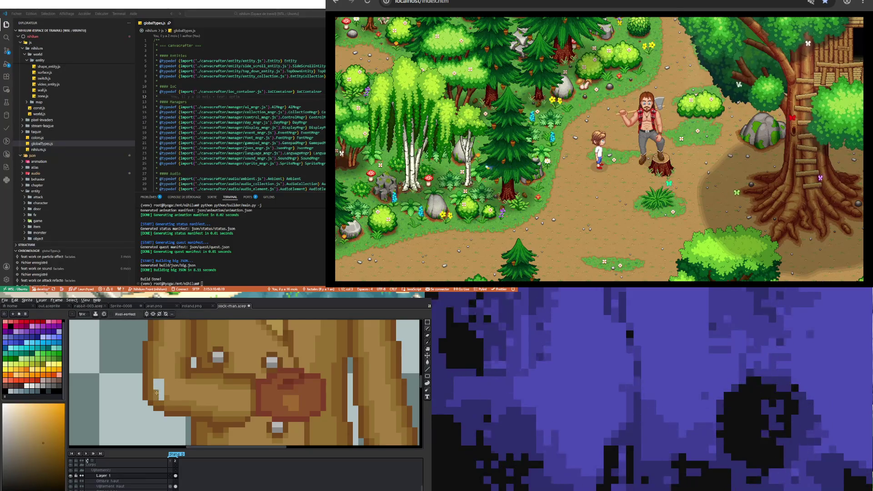
Pick a slightly darker brown and draw a shading line under the sleeve cuff
scroll(159, 387, "down", 2)
scroll(163, 384, "up", 1)
scroll(159, 389, "up", 1)
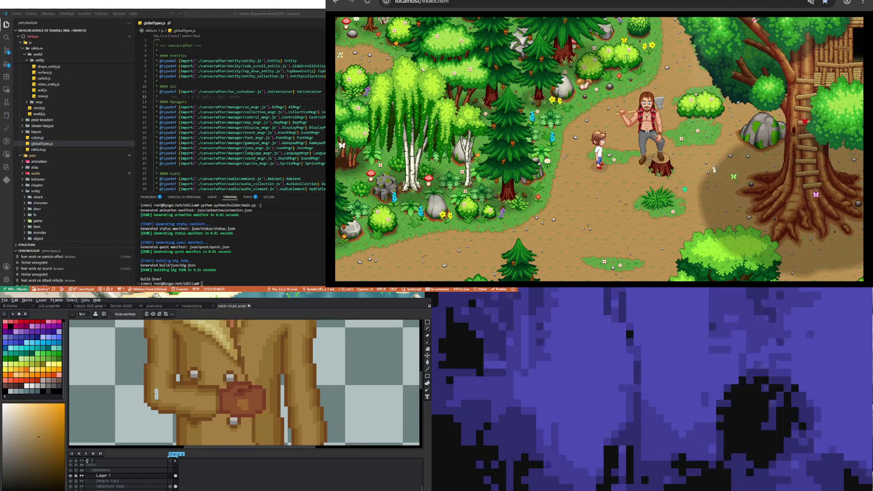
scroll(157, 386, "down", 2)
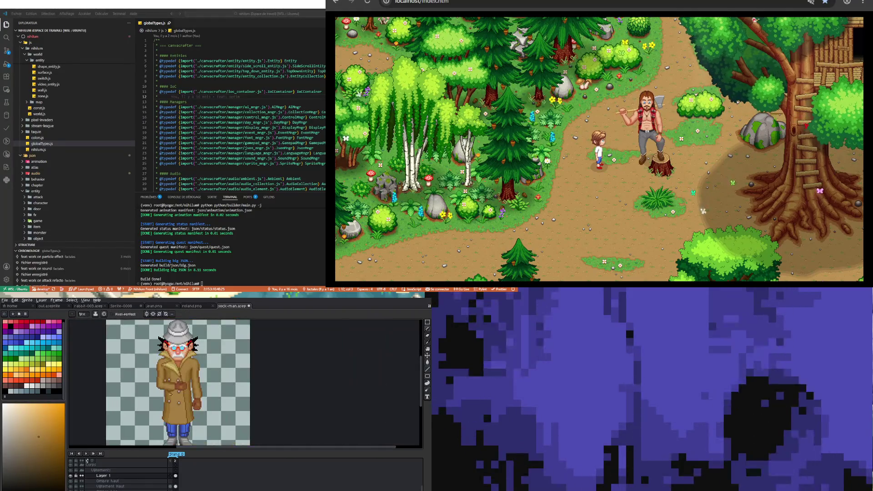
scroll(170, 394, "up", 2)
scroll(175, 409, "up", 1)
key("i")
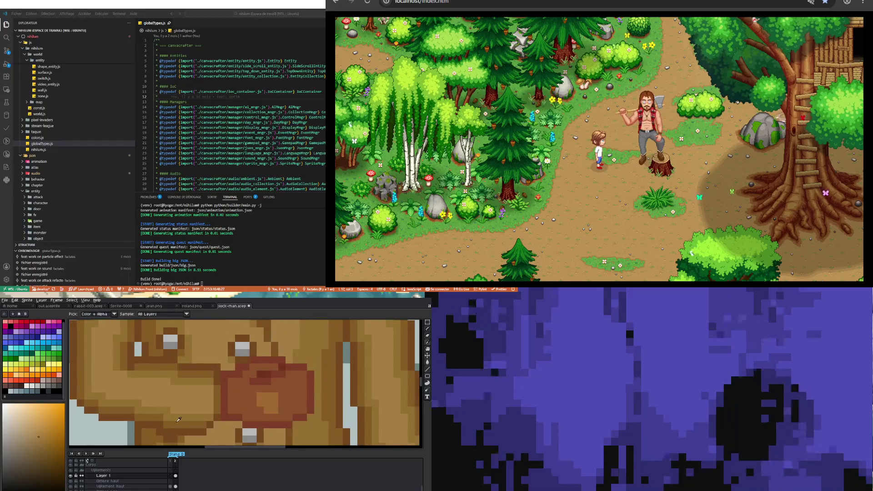
left_click(205, 420, "alt")
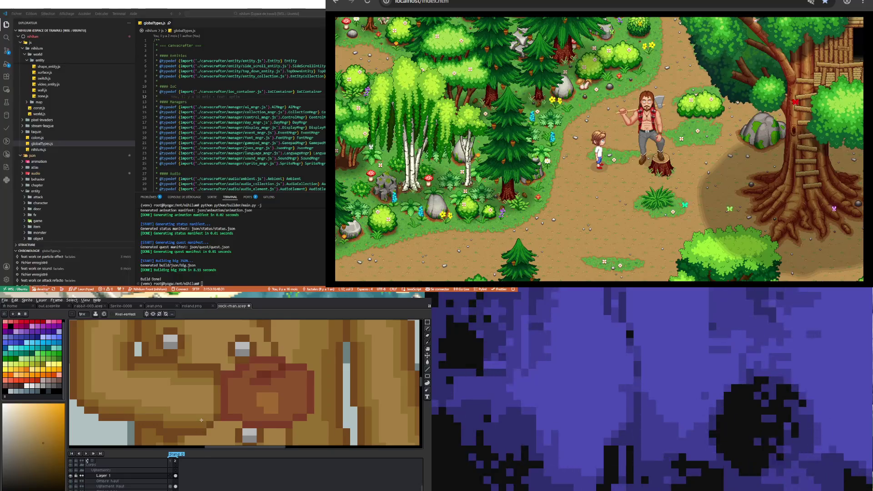
left_click(206, 419, "alt")
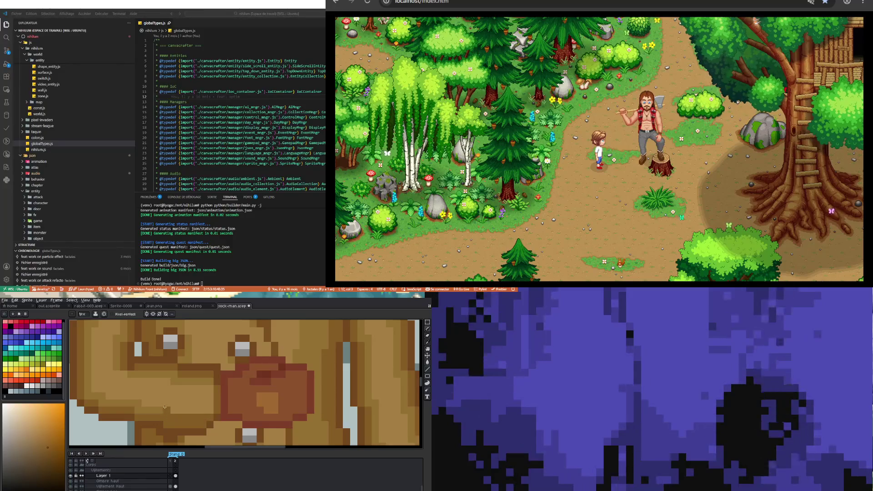
left_click_drag(165, 407, 129, 408)
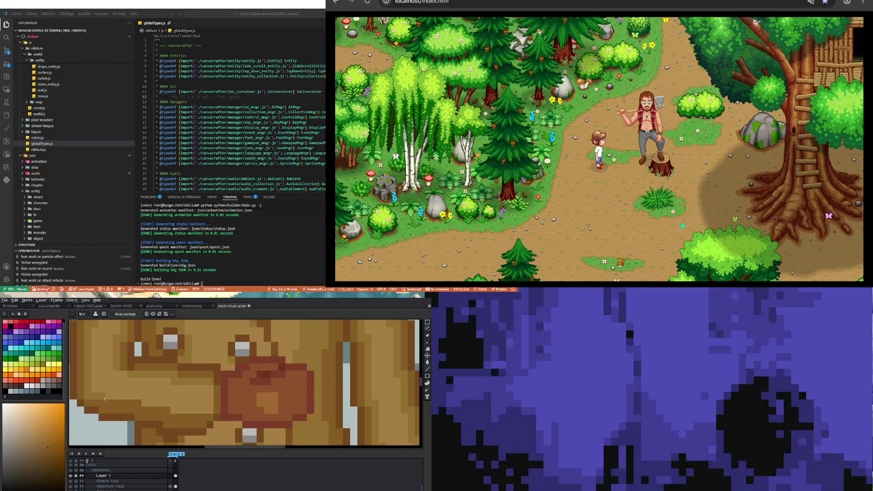
key("alt")
left_click(90, 376, "alt")
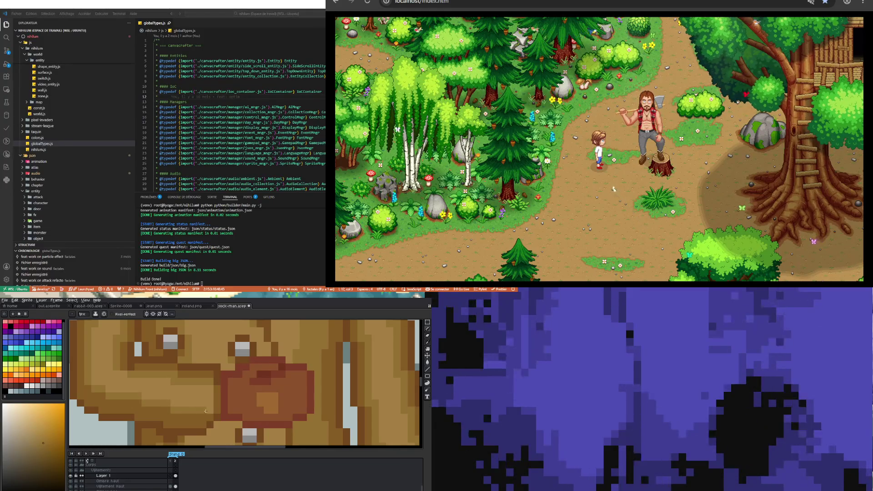
scroll(206, 411, "down", 2)
scroll(205, 411, "down", 2)
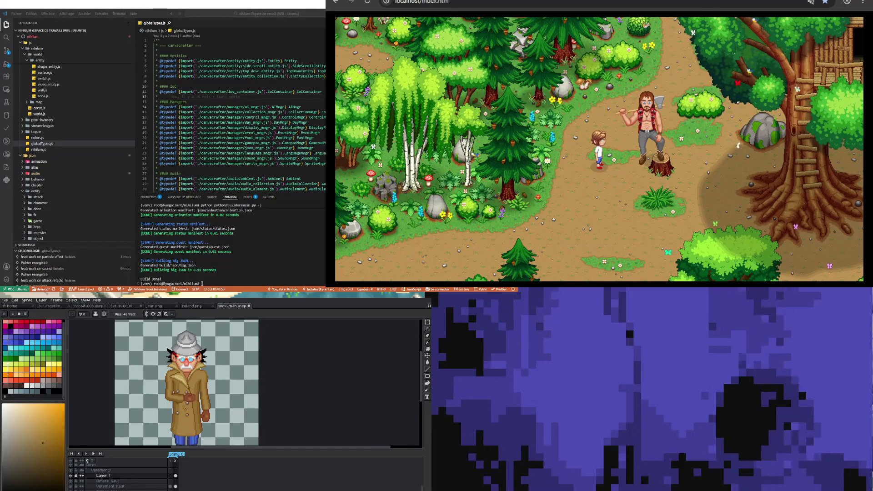
Zoom in on the coat and try sampling several orange-brown shades from it
scroll(186, 382, "down", 2)
scroll(186, 382, "up", 2)
scroll(186, 382, "up", 1)
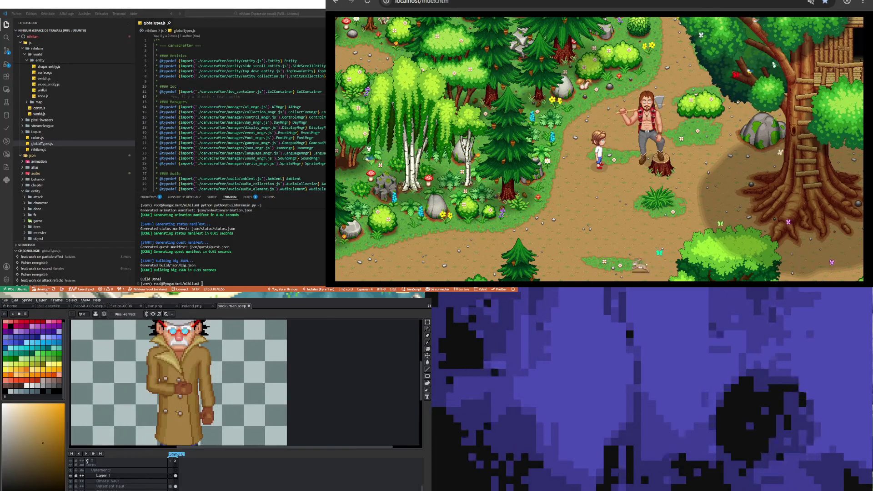
scroll(176, 392, "up", 2)
scroll(176, 392, "up", 1)
key("i")
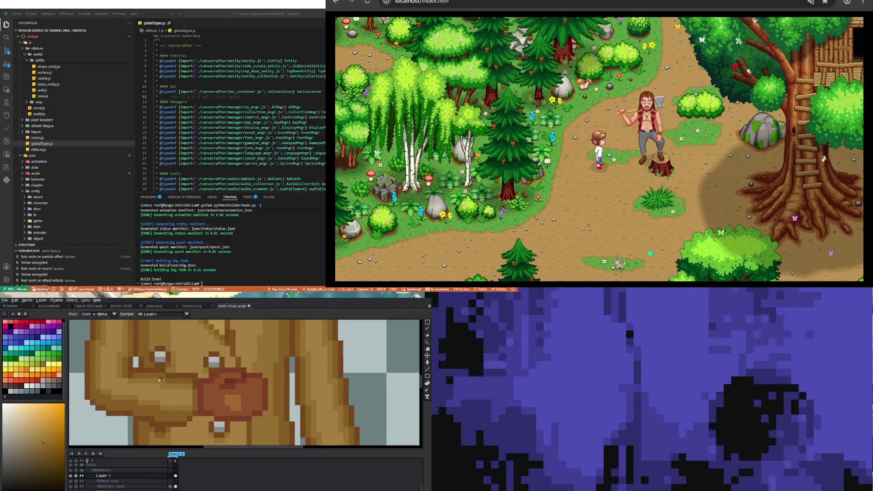
key("b")
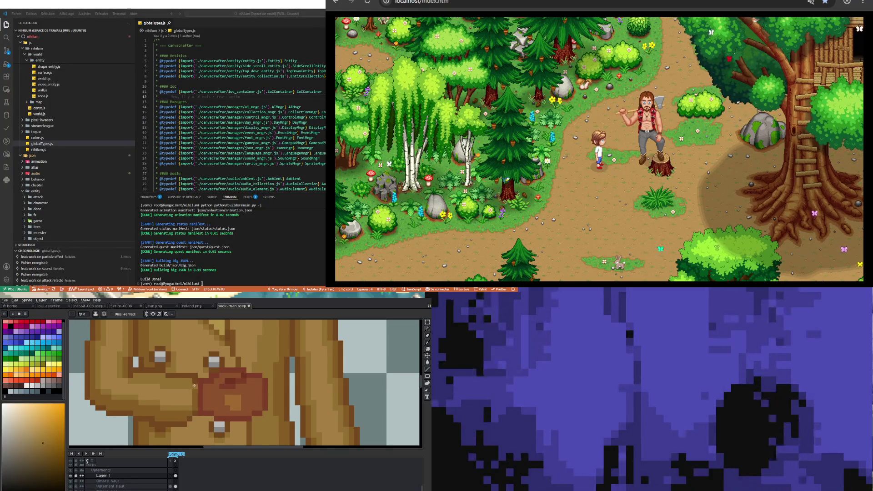
key("i")
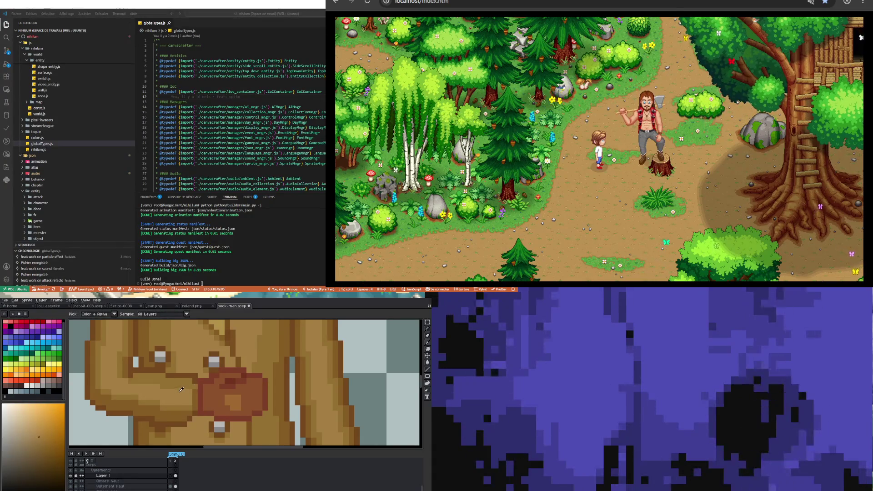
key("b")
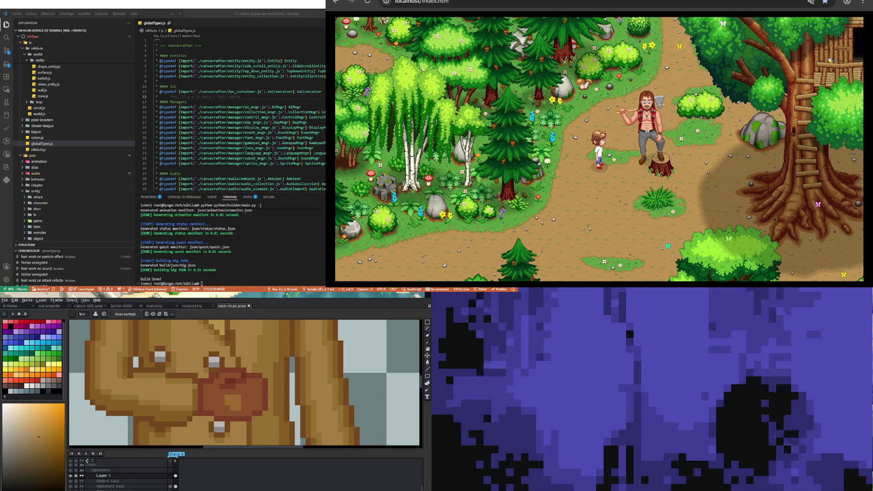
key("v")
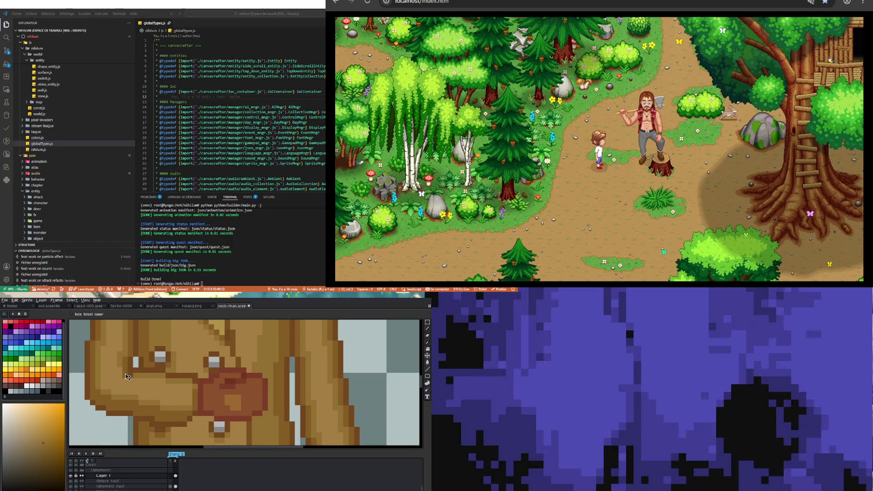
key("b")
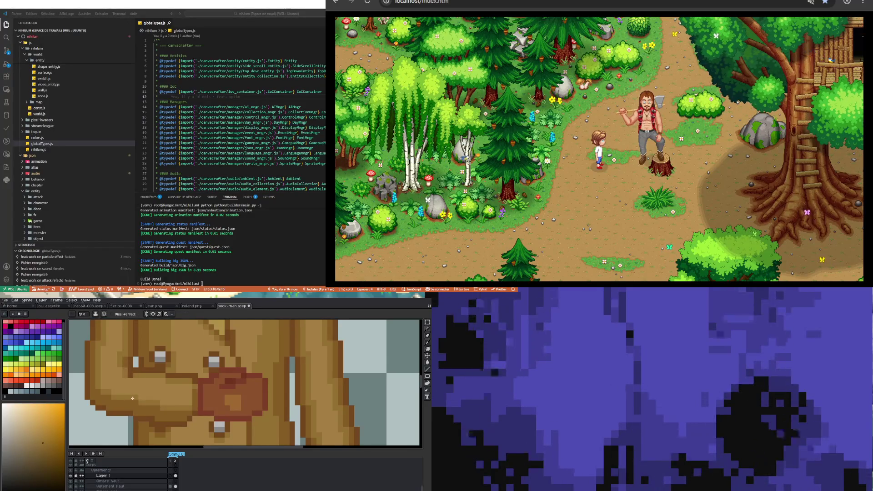
scroll(132, 399, "down", 3)
scroll(131, 391, "up", 3)
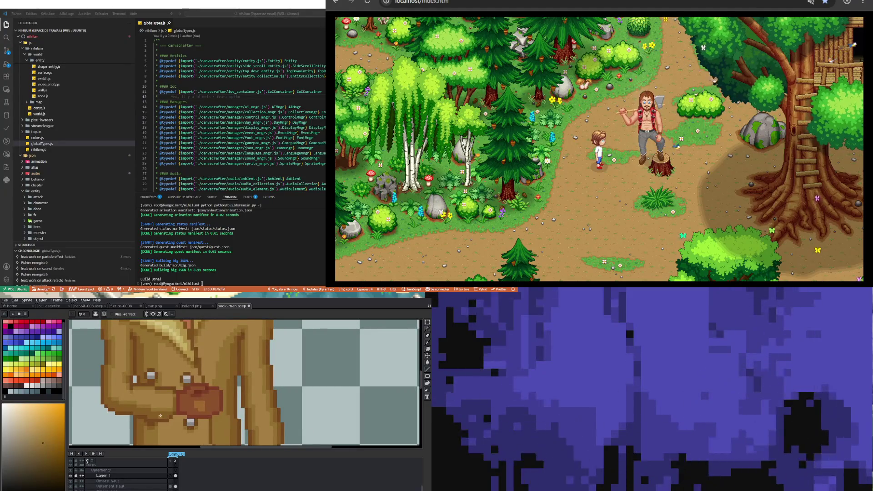
scroll(155, 399, "up", 2)
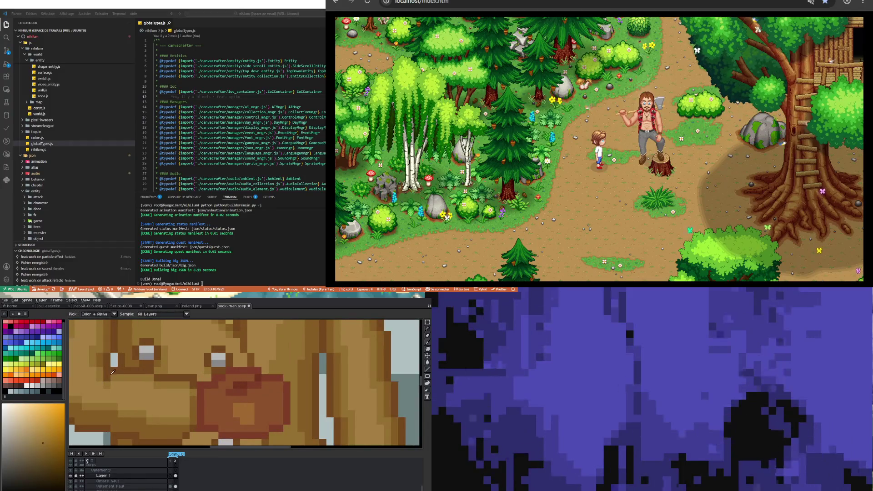
left_click(101, 376, "alt")
key("alt")
left_click(108, 383, "alt")
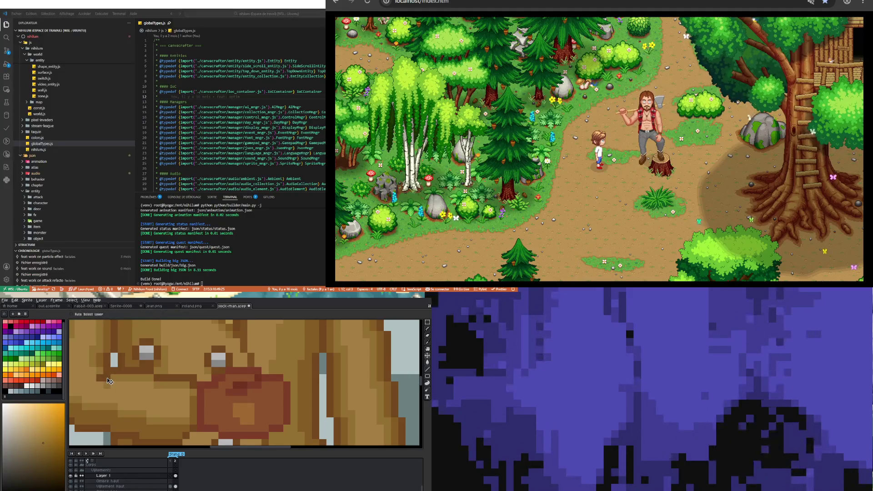
scroll(165, 413, "down", 3)
scroll(165, 413, "up", 2)
key("alt")
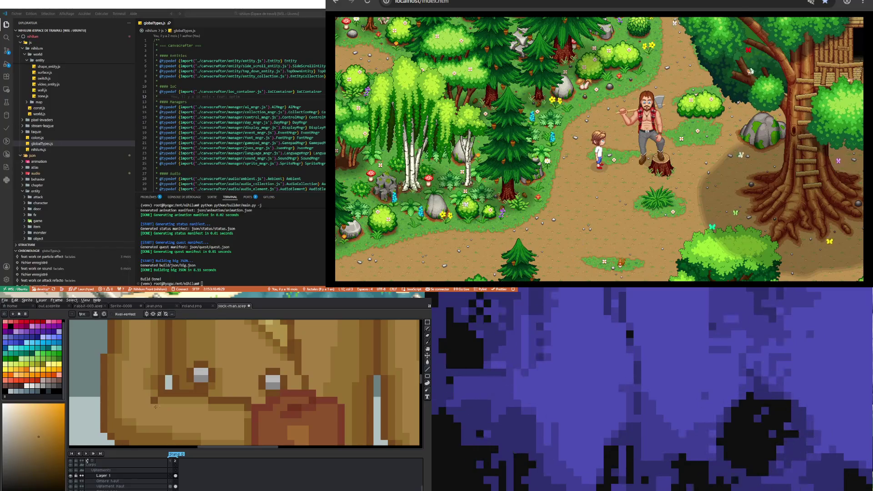
left_click(148, 381, "alt")
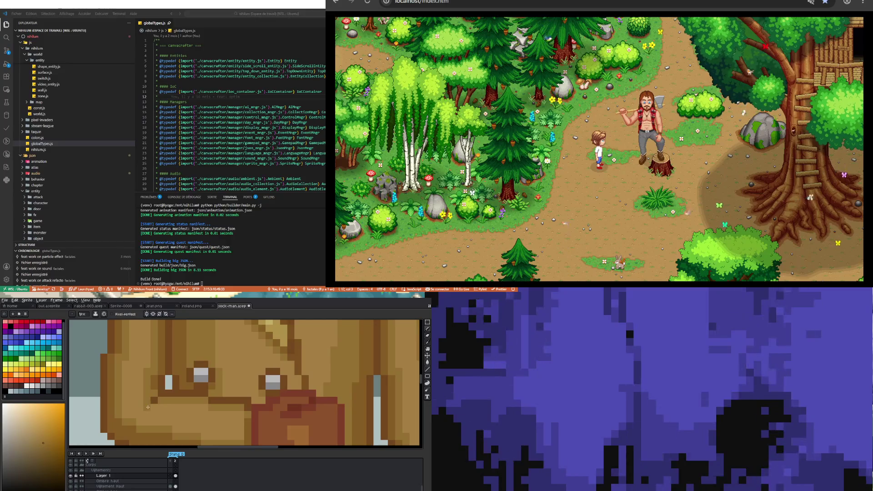
Sample the darker brown from the gloved hand, then zoom back out
scroll(167, 424, "down", 2)
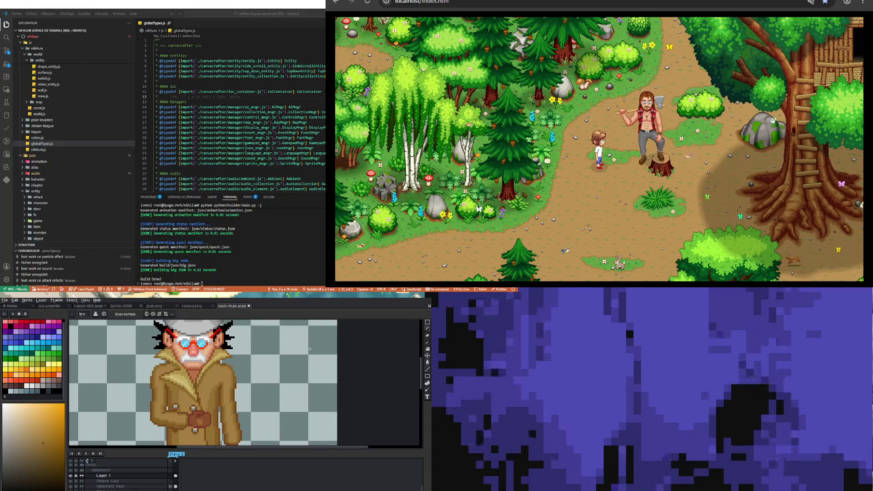
scroll(191, 412, "up", 2)
scroll(188, 417, "up", 2)
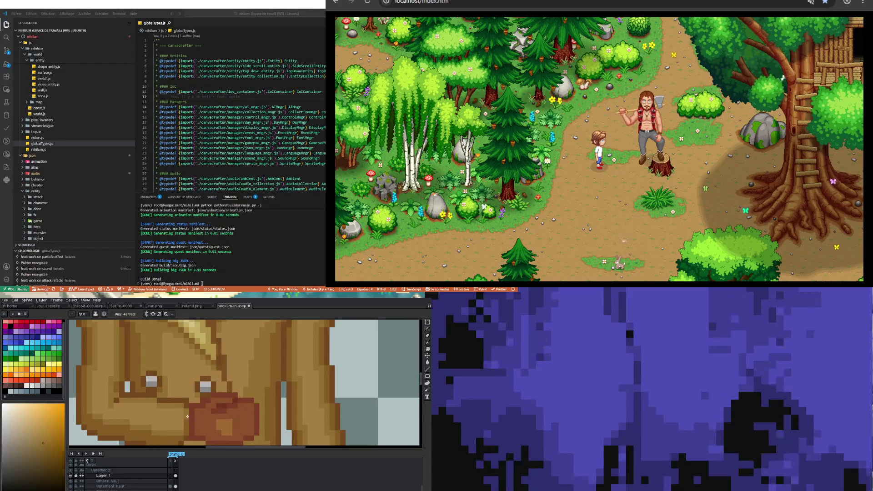
scroll(188, 417, "down", 2)
scroll(186, 416, "down", 1)
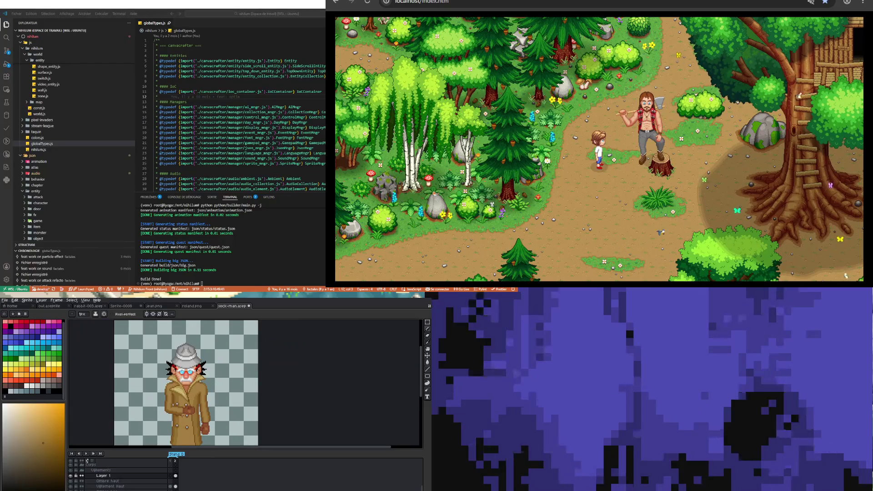
scroll(186, 414, "up", 3)
scroll(186, 409, "up", 1)
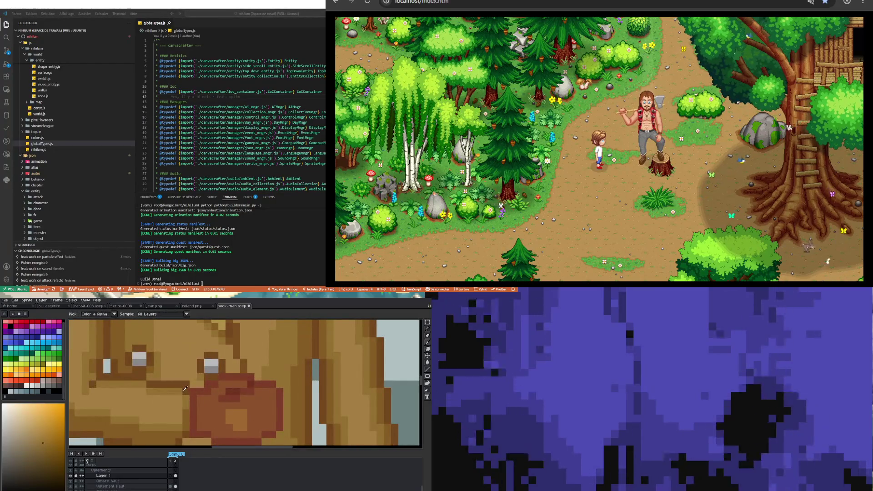
left_click(186, 403, "alt")
scroll(187, 393, "down", 3)
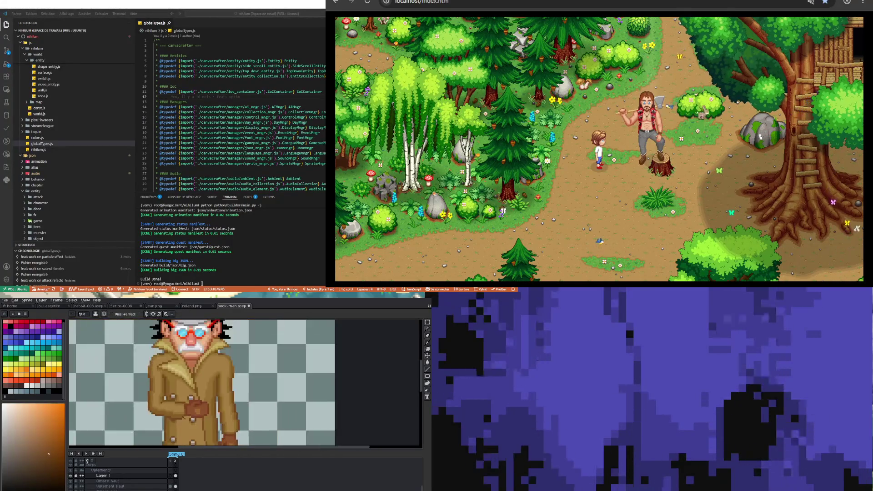
scroll(187, 402, "up", 1)
scroll(186, 410, "up", 1)
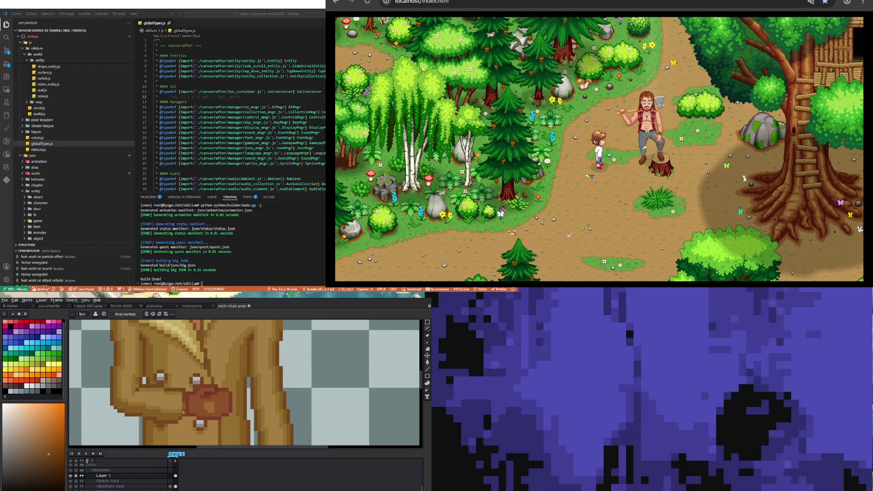
scroll(168, 429, "down", 2)
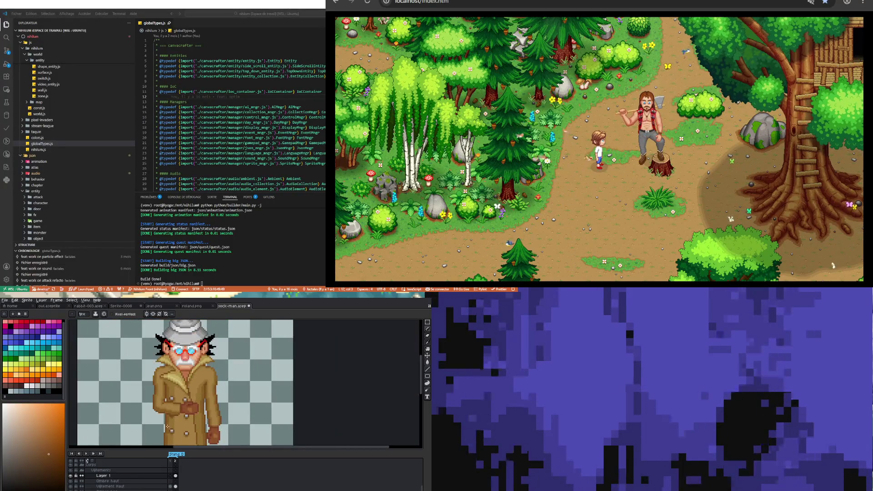
scroll(176, 416, "up", 1)
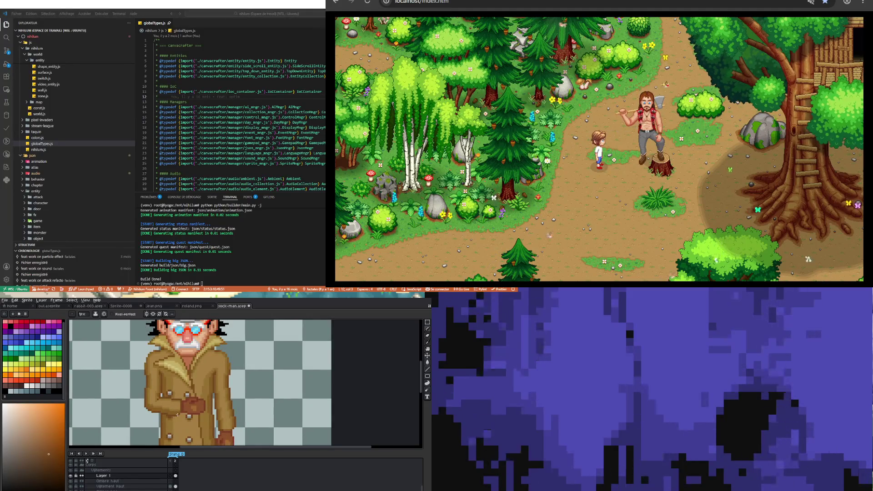
scroll(177, 414, "up", 1)
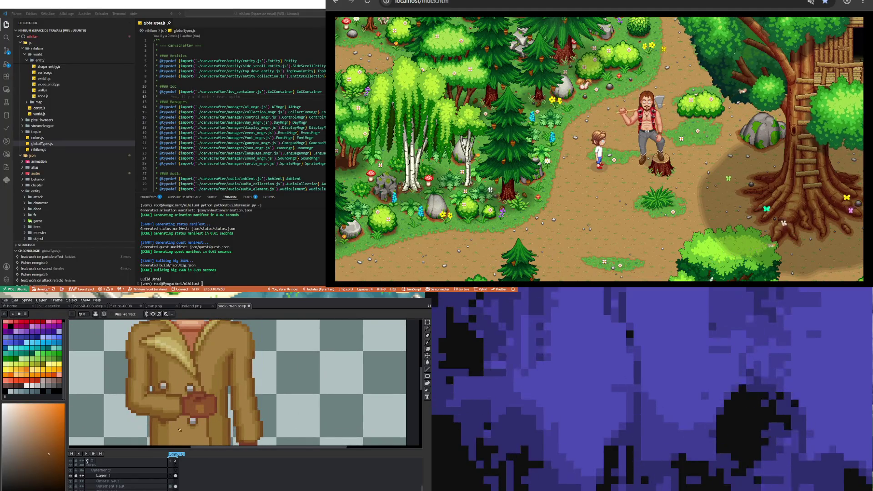
scroll(183, 397, "up", 2)
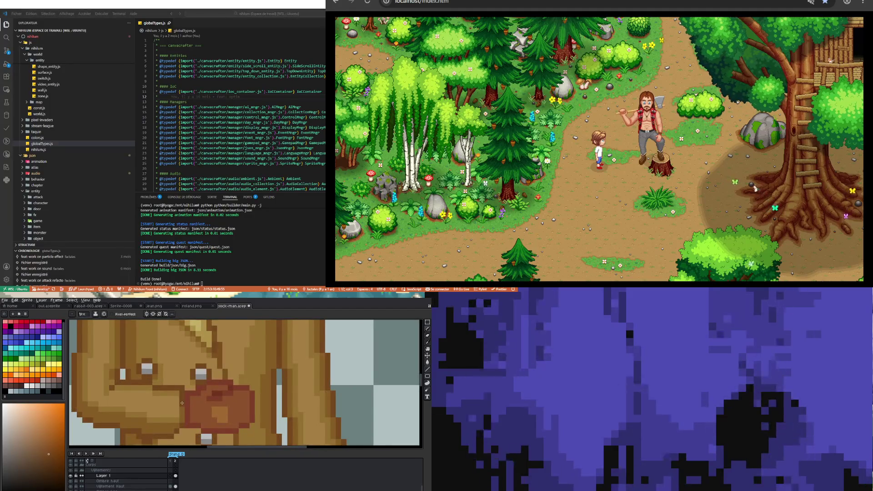
scroll(171, 408, "up", 2)
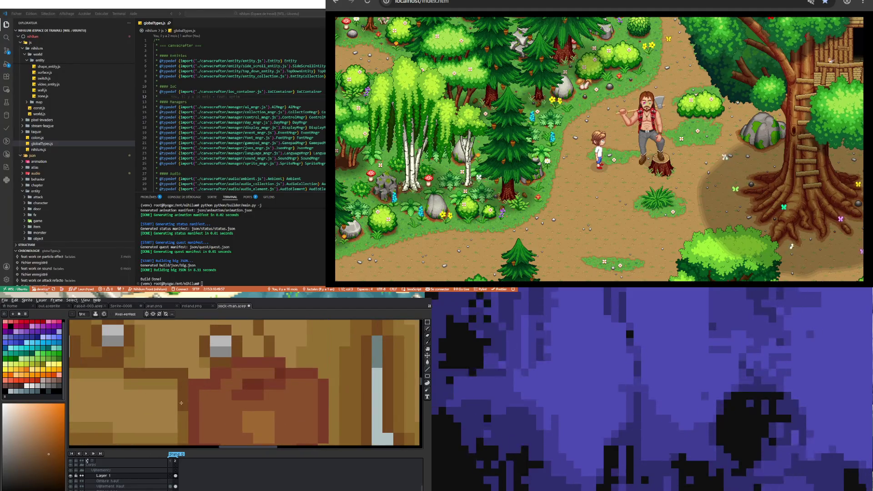
scroll(181, 426, "down", 2)
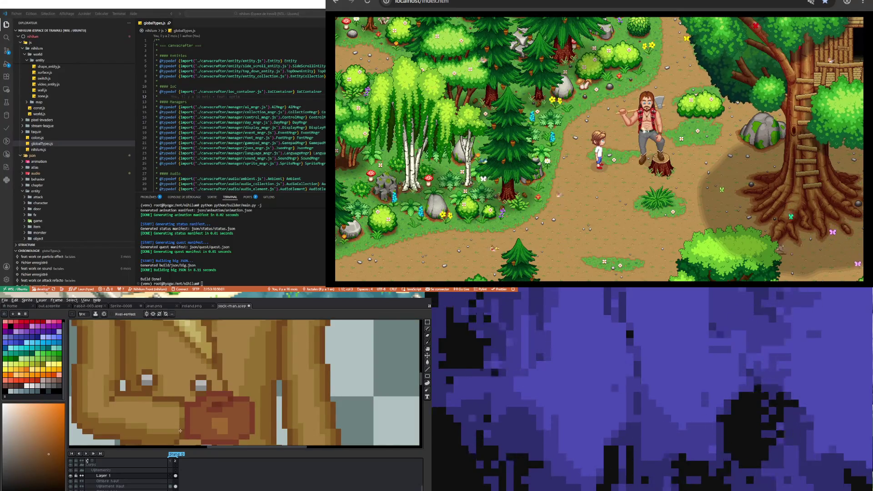
scroll(145, 420, "down", 3)
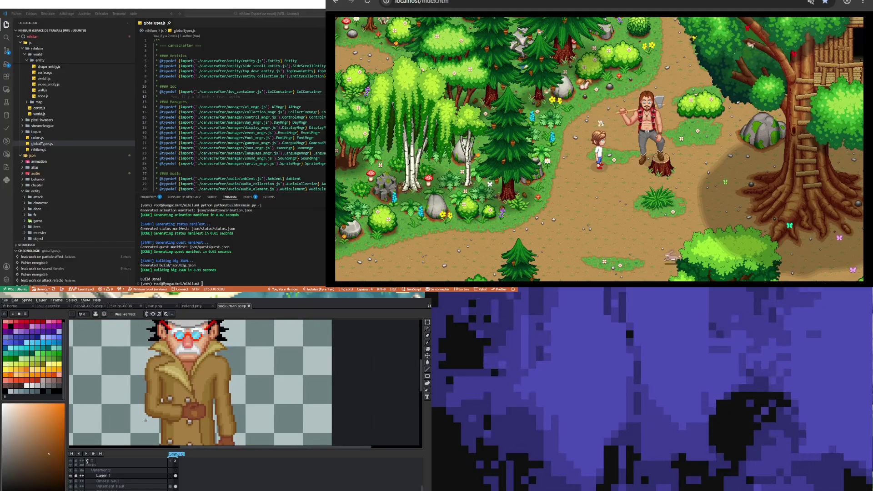
scroll(165, 412, "down", 1)
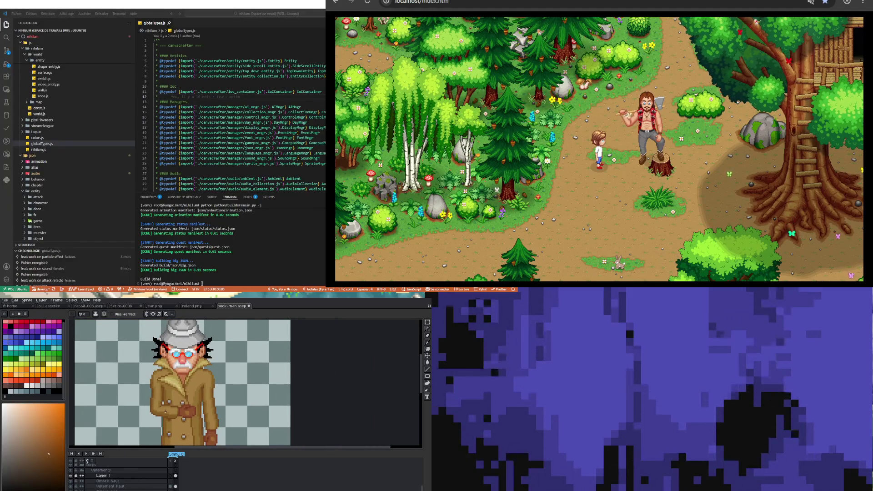
scroll(166, 411, "down", 2)
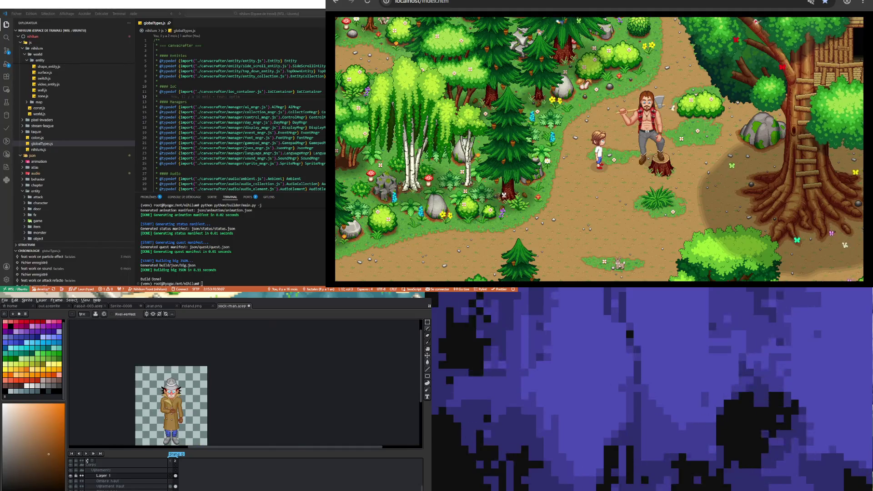
scroll(165, 421, "up", 4)
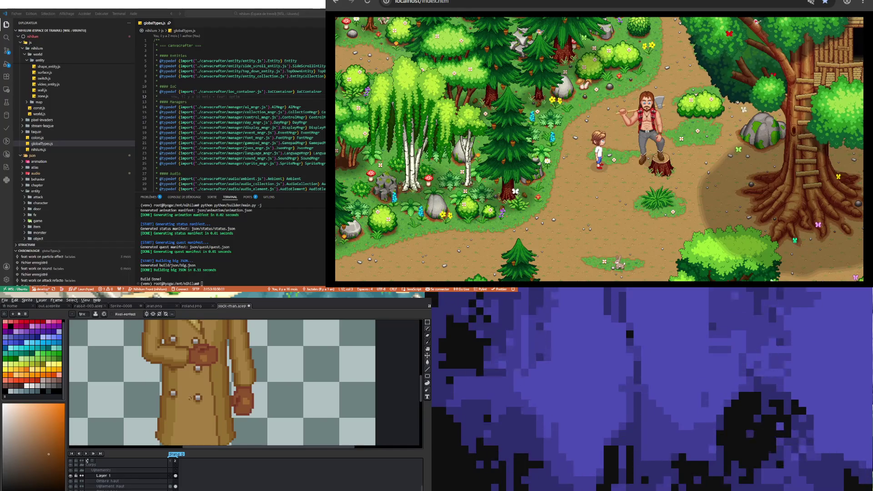
scroll(192, 397, "down", 4)
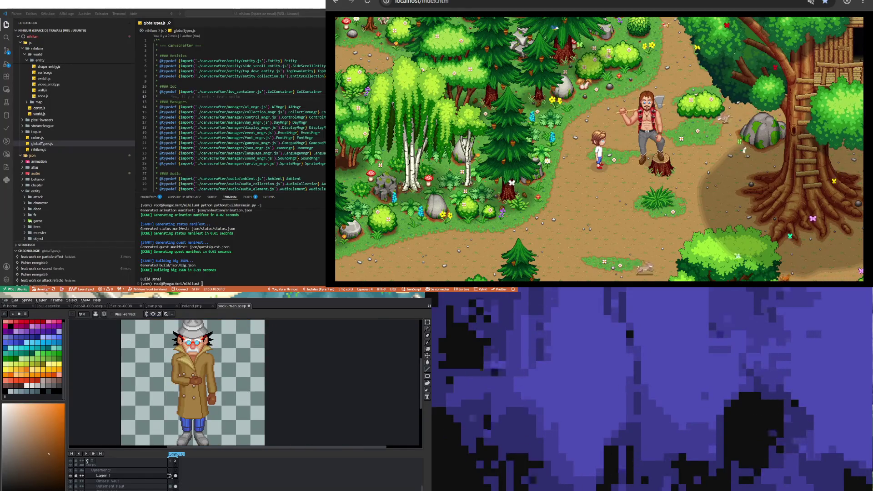
Switch Layer 1 from its frame 1 cel to its frame 2 cel
left_click(170, 476)
left_click(176, 476)
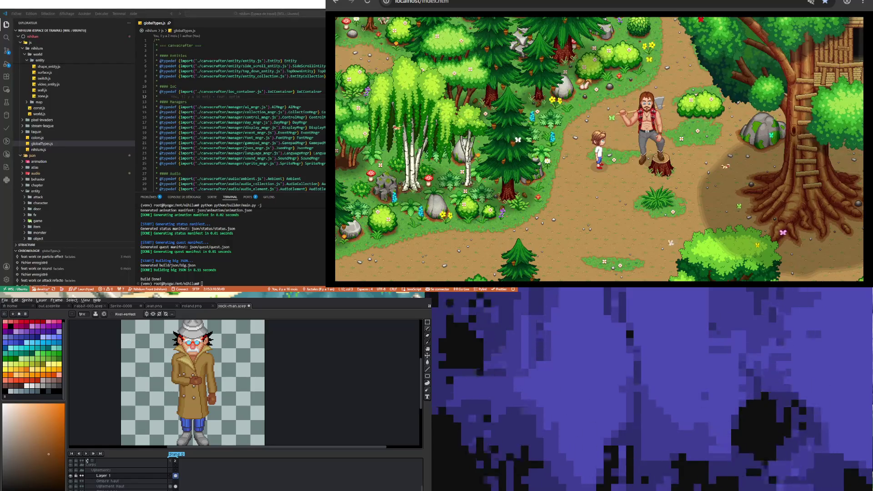
scroll(177, 407, "down", 2)
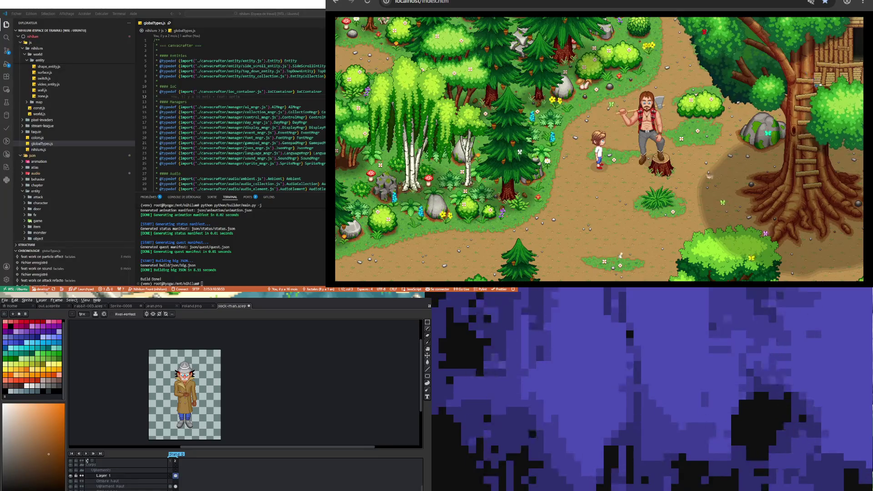
scroll(177, 394, "up", 3)
scroll(177, 394, "up", 2)
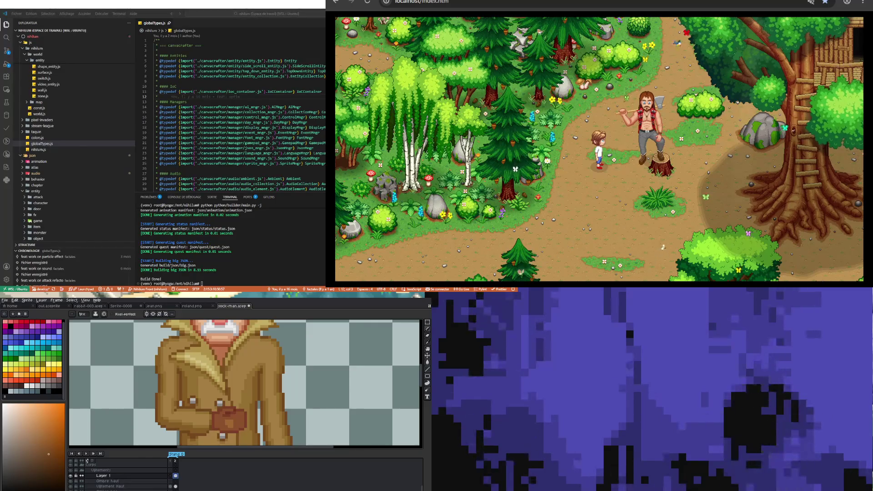
key("i")
key("b")
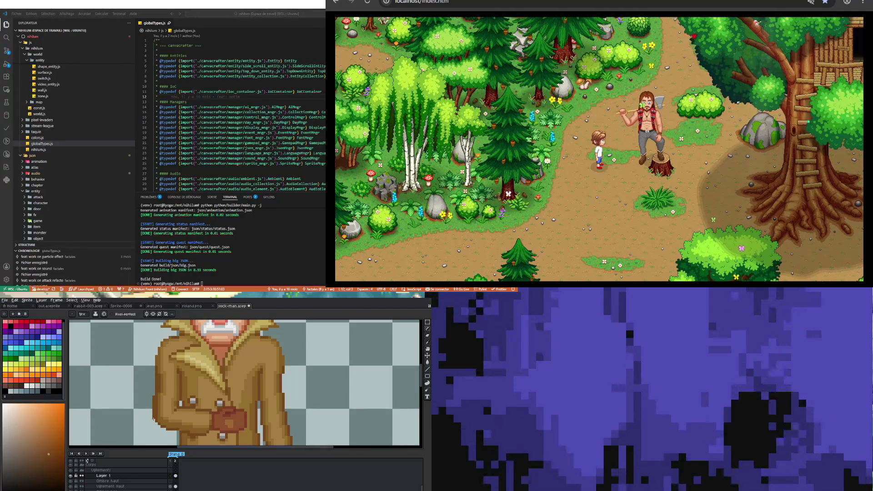
scroll(157, 413, "up", 2)
key("i")
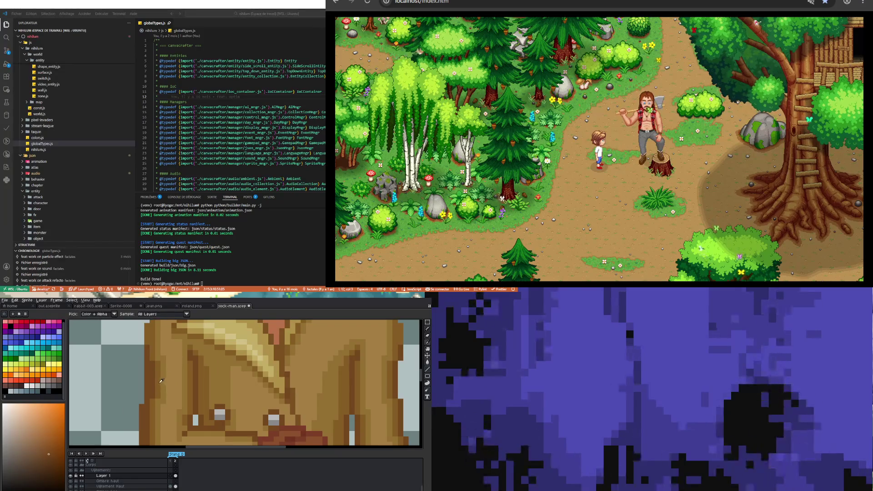
key("b")
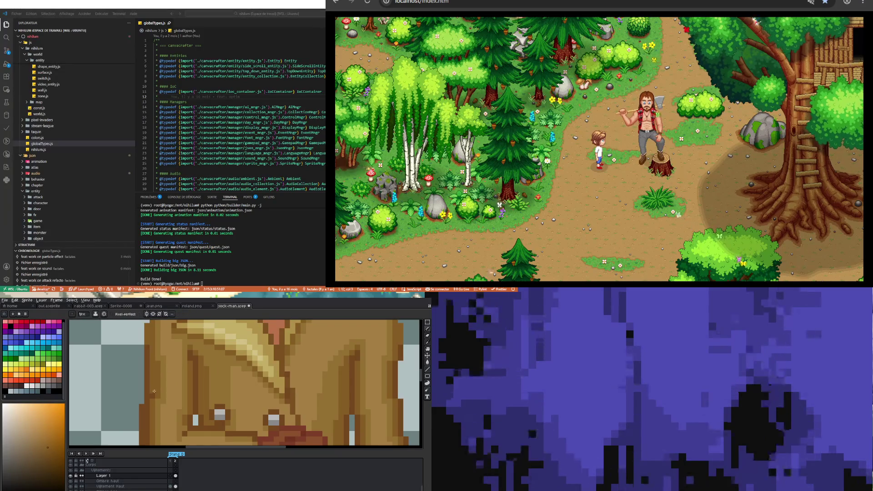
scroll(151, 409, "down", 2)
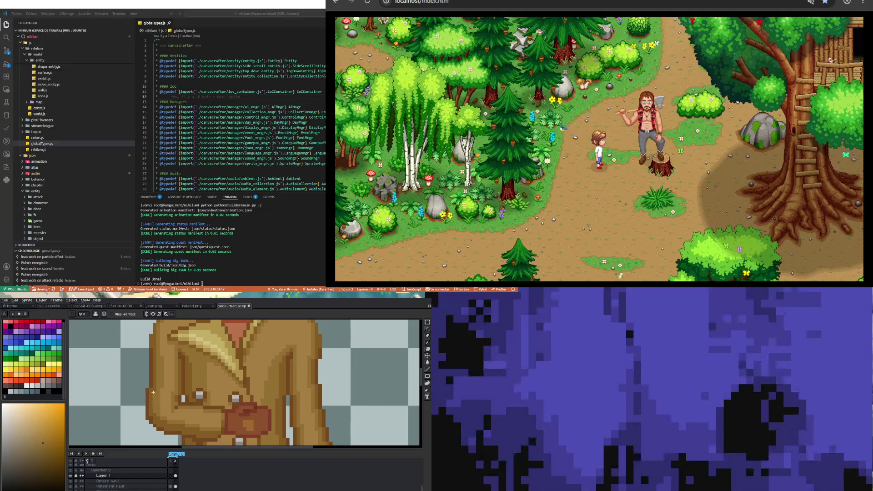
key("i")
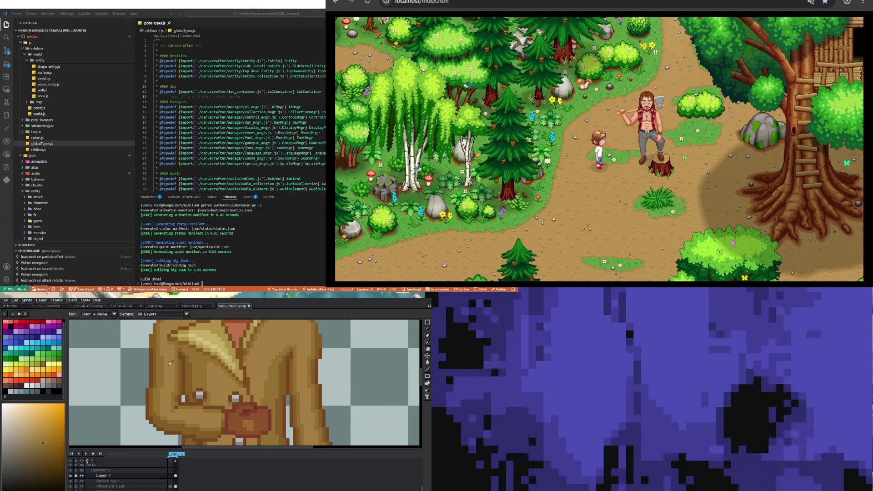
key("b")
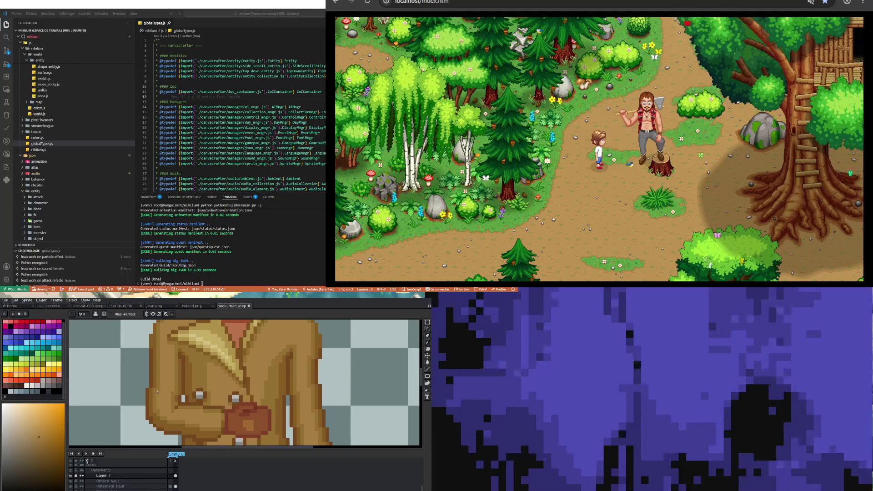
scroll(165, 392, "down", 3)
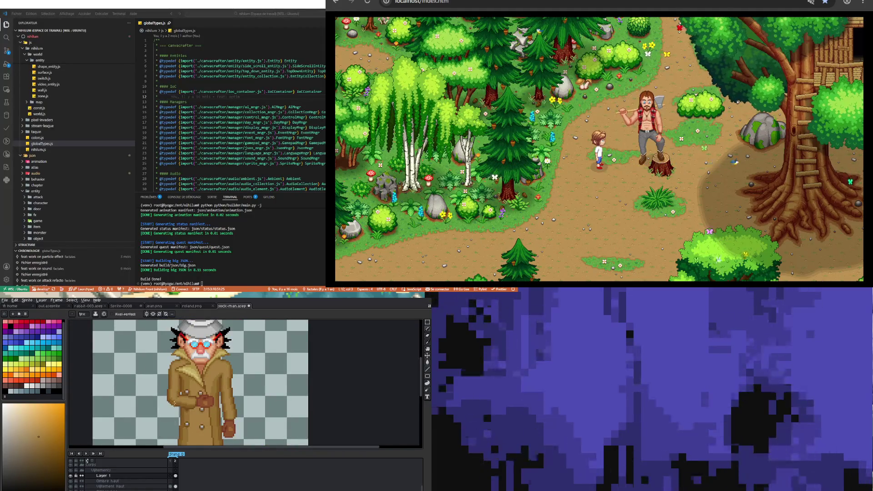
scroll(174, 402, "up", 2)
scroll(173, 405, "up", 1)
scroll(172, 407, "up", 1)
scroll(171, 409, "up", 1)
key("i")
key("b")
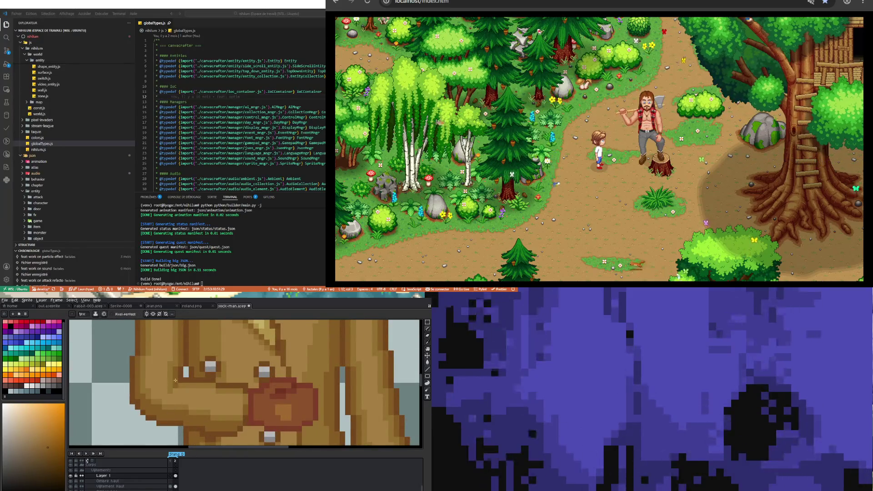
key("v")
key("b")
scroll(174, 381, "down", 4)
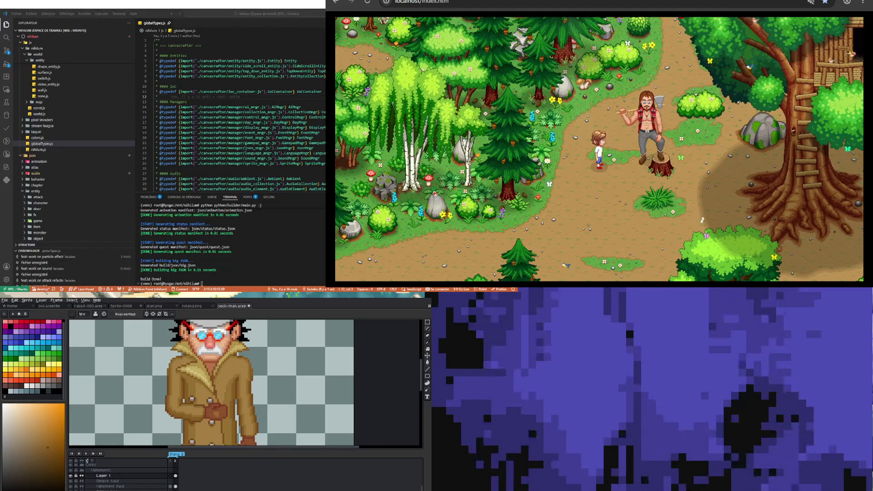
scroll(211, 389, "down", 5)
scroll(212, 390, "up", 2)
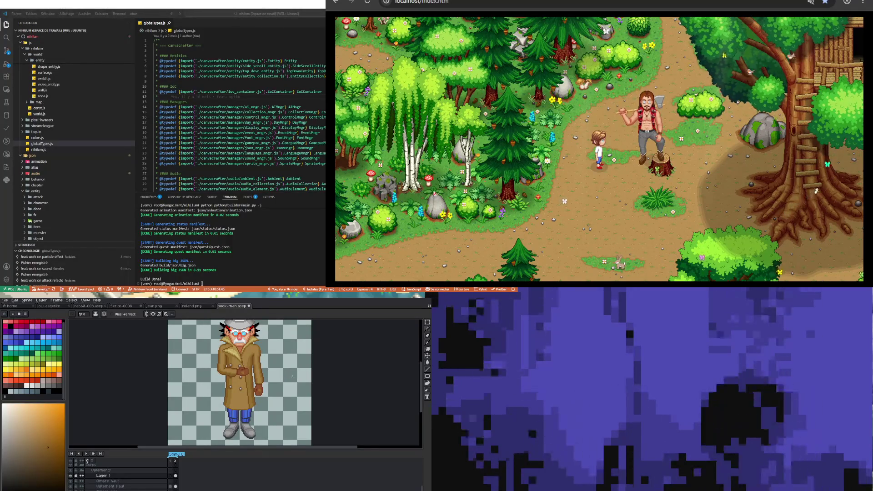
scroll(272, 376, "up", 3)
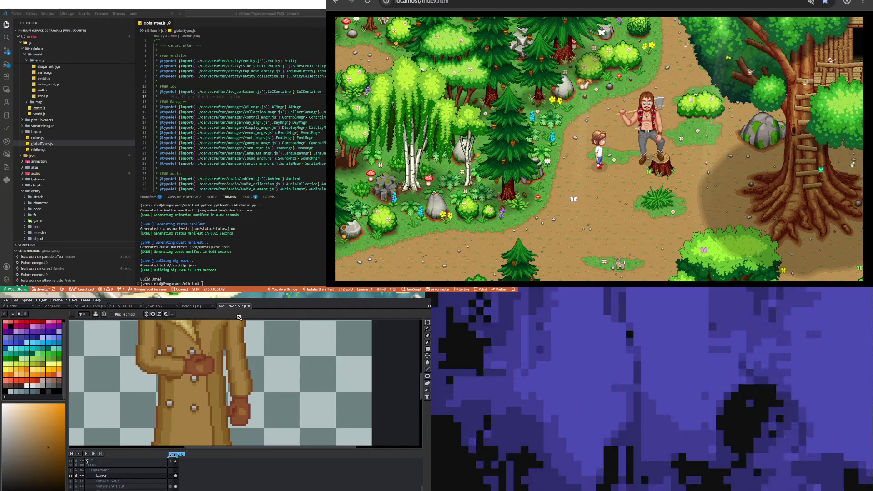
scroll(232, 352, "down", 5)
scroll(230, 384, "up", 3)
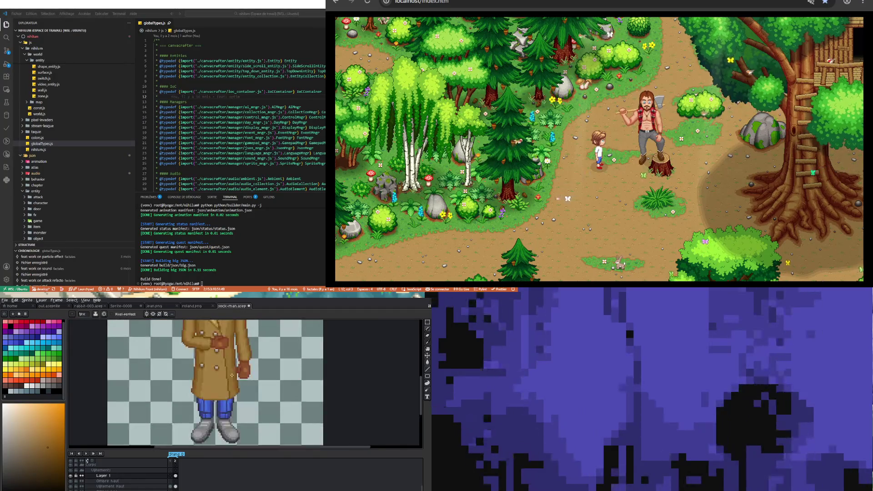
key("ctrl")
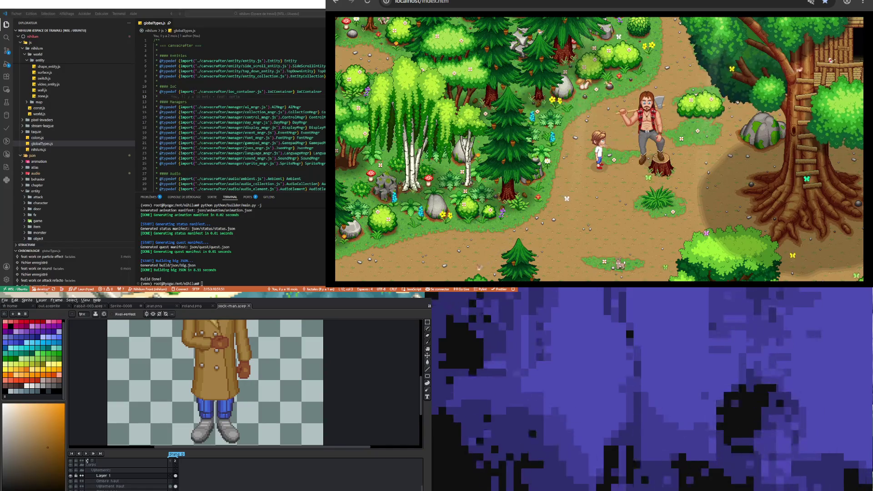
scroll(214, 382, "down", 4)
scroll(213, 382, "up", 4)
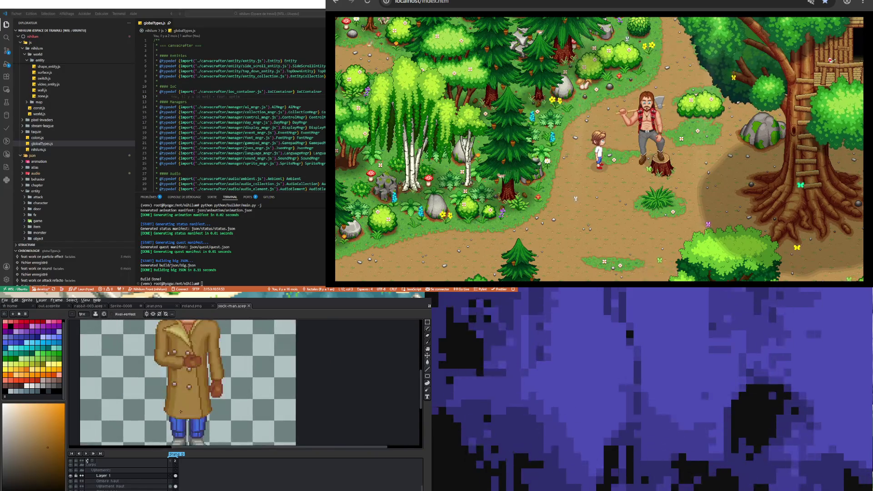
scroll(213, 382, "down", 3)
scroll(174, 406, "up", 1)
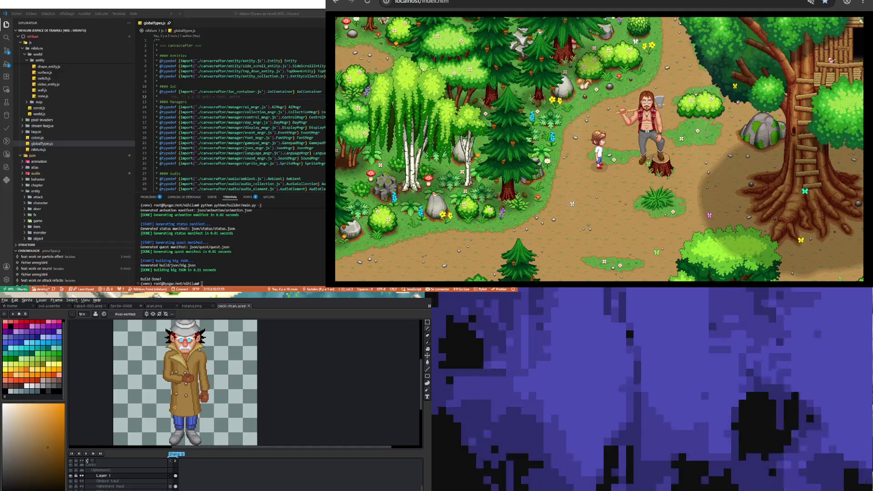
left_click(170, 476)
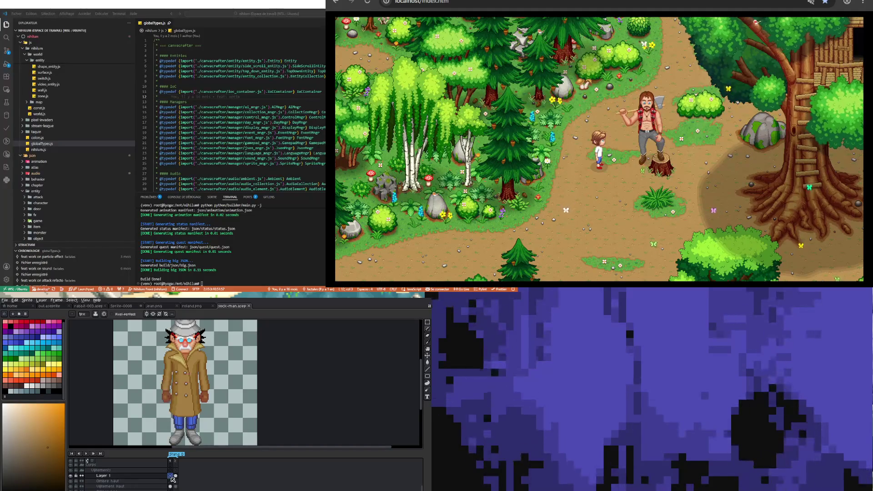
left_click(176, 477)
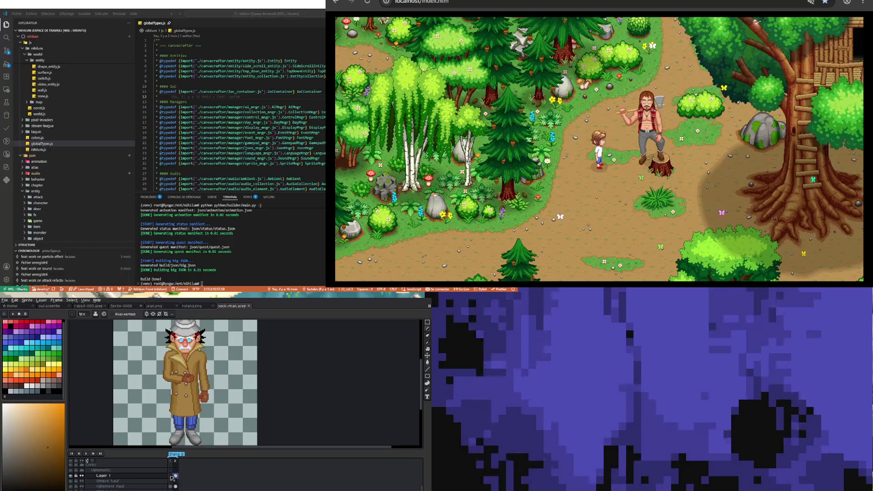
left_click(171, 476)
left_click(176, 476)
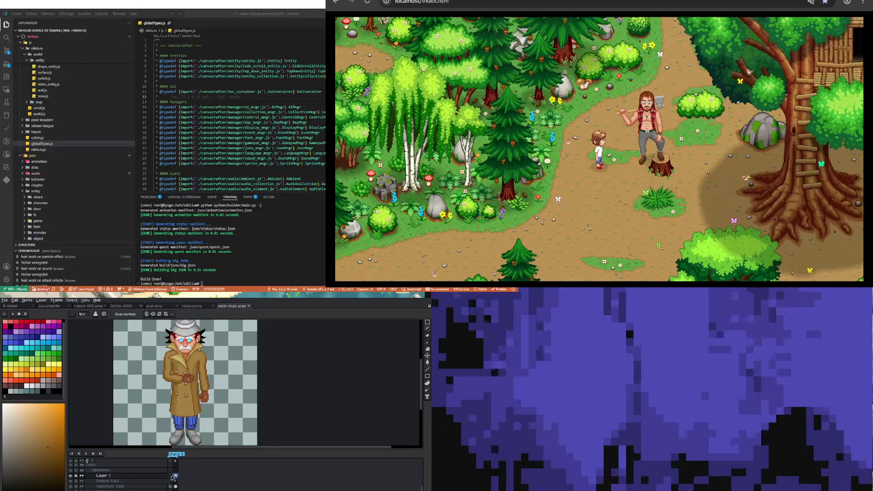
Select the Vêtement Haut cel in frame 2 and marquee-select the arm area
left_click(171, 476)
left_click(176, 477)
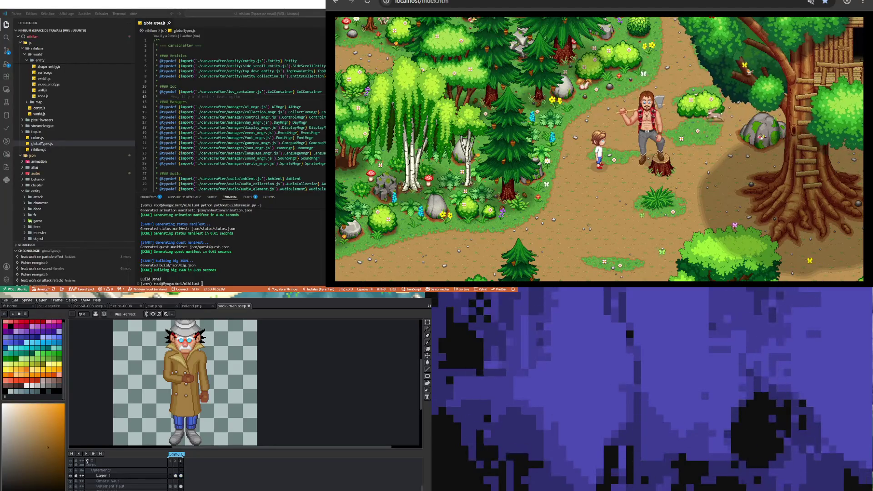
left_click(176, 486)
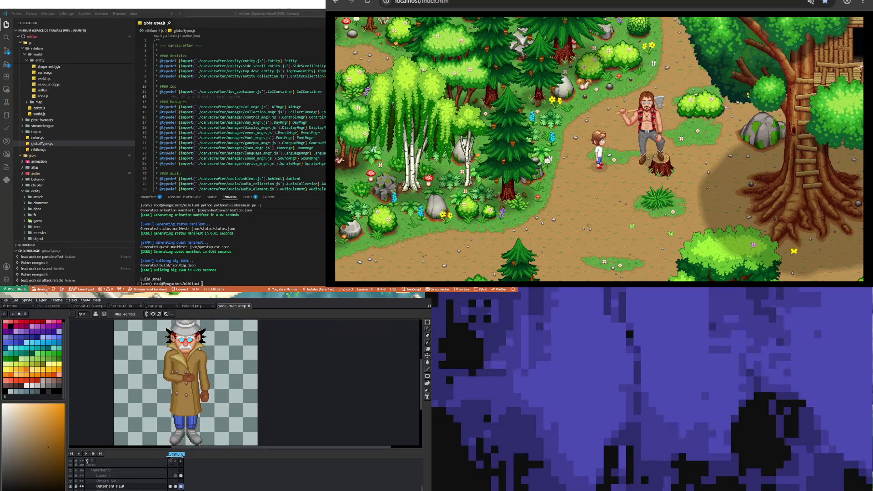
left_click(428, 322)
mouse_move(148, 392)
left_mouse_down()
mouse_move(202, 368)
mouse_move(148, 445)
left_mouse_up()
left_click(102, 475)
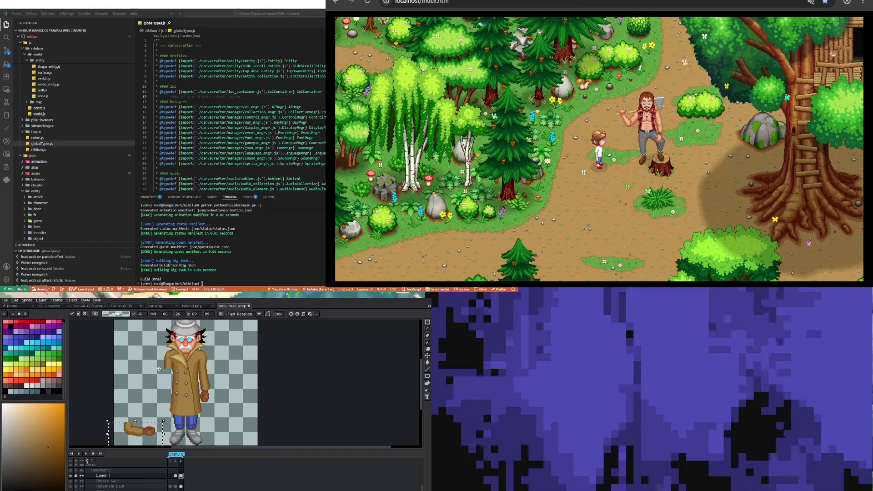
Commit the moved arm and rename Layer 1 to 'Bras imp'
left_click(172, 417)
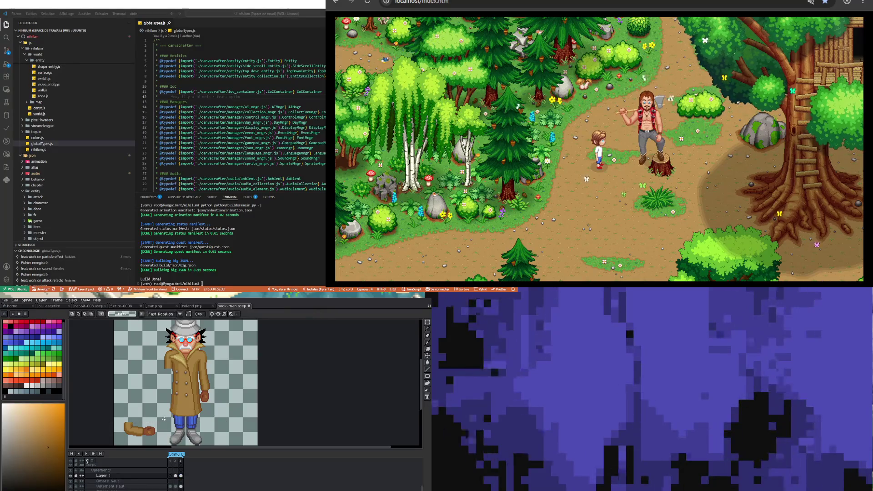
double_click(130, 475)
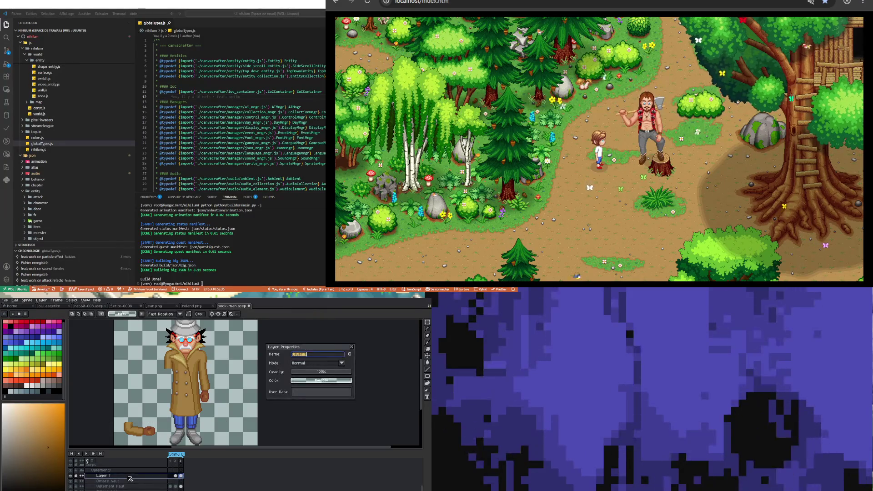
type("Bras imp")
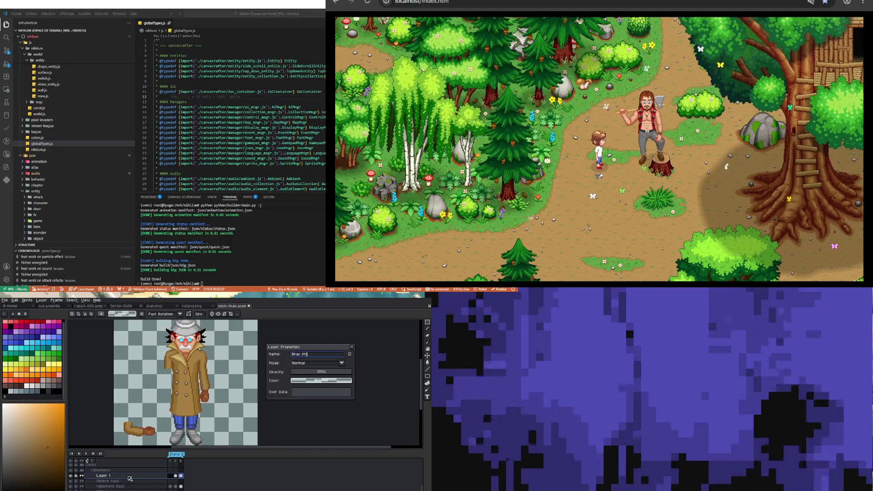
key("Return")
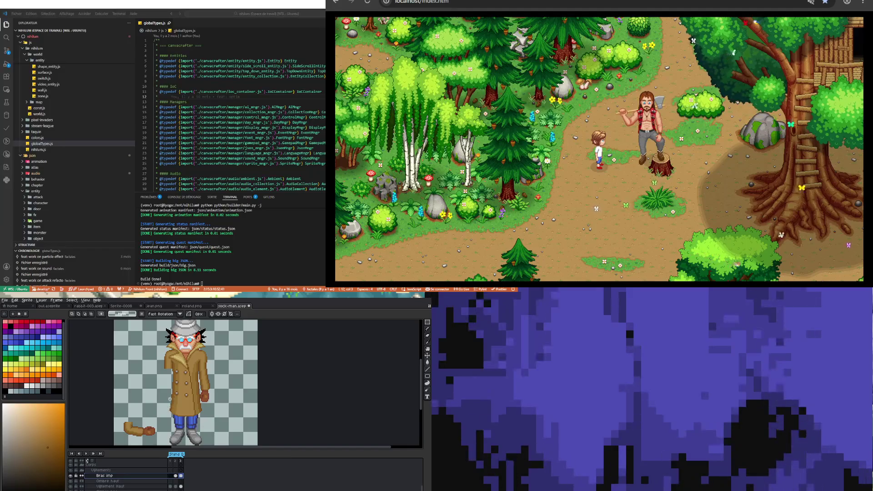
View frames 2 and 3 of the Vêtement Haut layer and show the other selection tools
scroll(169, 402, "up", 1)
scroll(161, 413, "down", 1)
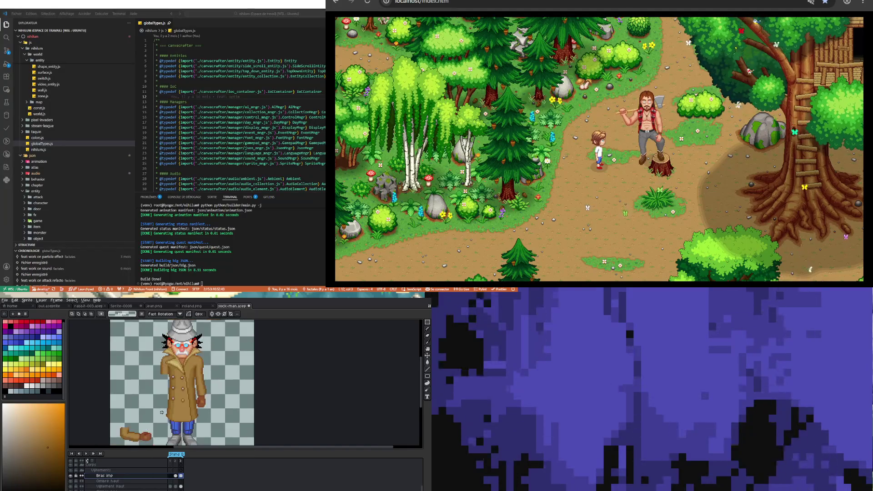
scroll(168, 392, "up", 1)
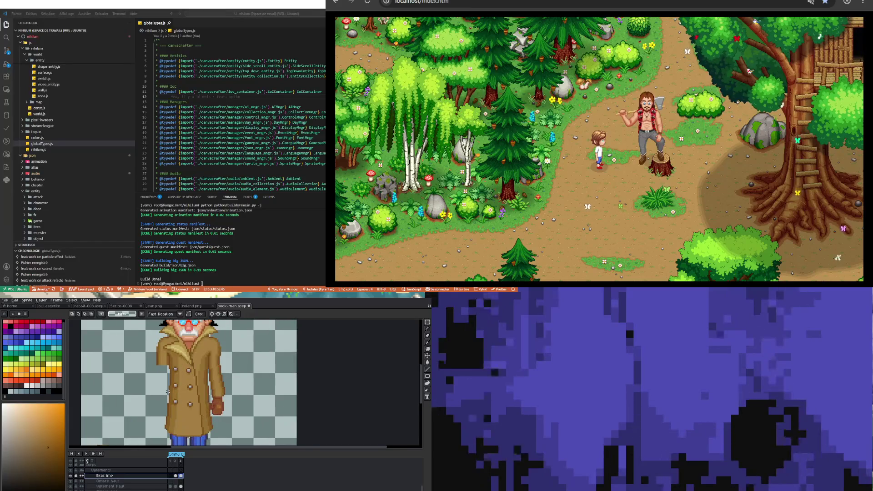
left_click(175, 486)
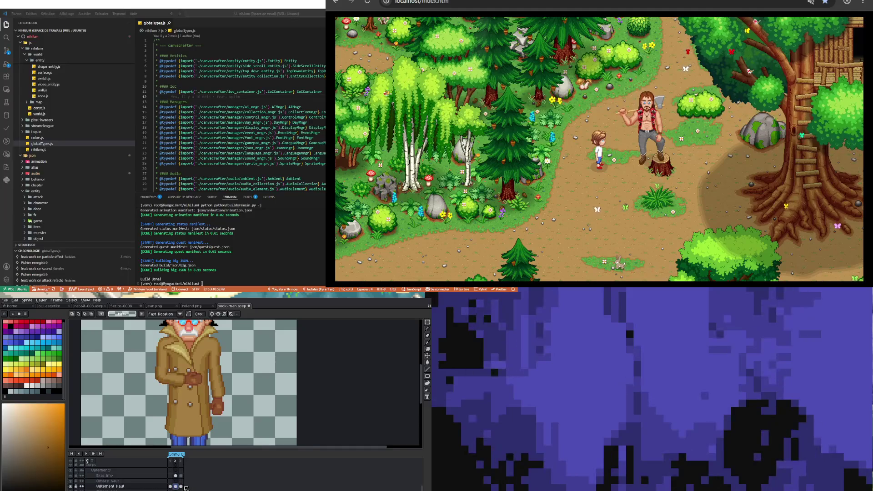
left_click(181, 487)
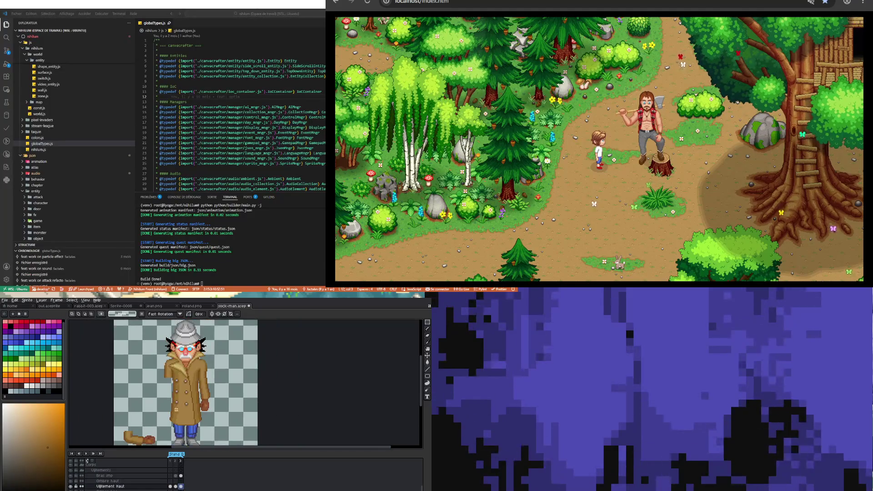
scroll(174, 410, "up", 1)
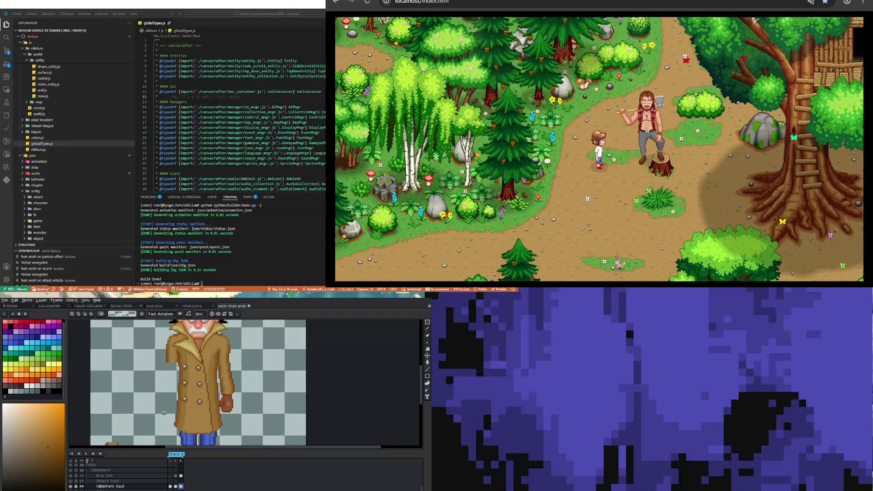
left_click(428, 324)
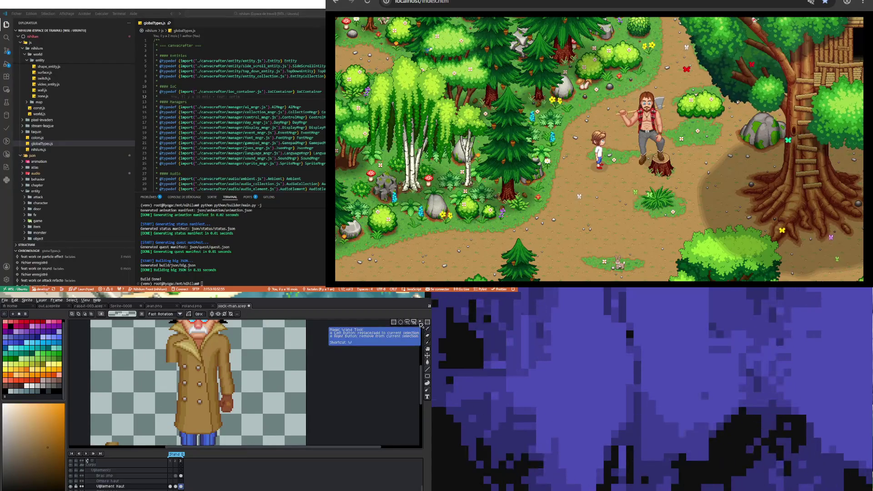
Trace a freehand lasso selection along the coat lapel and hem
left_click(411, 323)
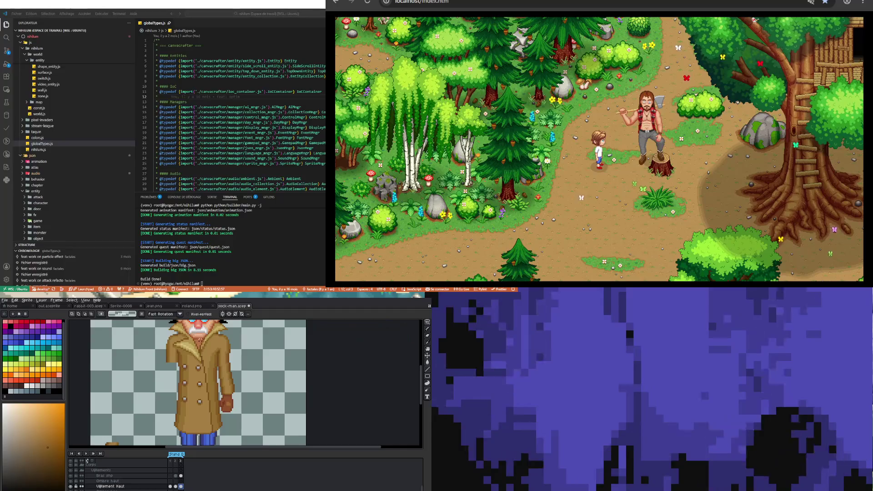
left_click_drag(196, 345, 204, 368)
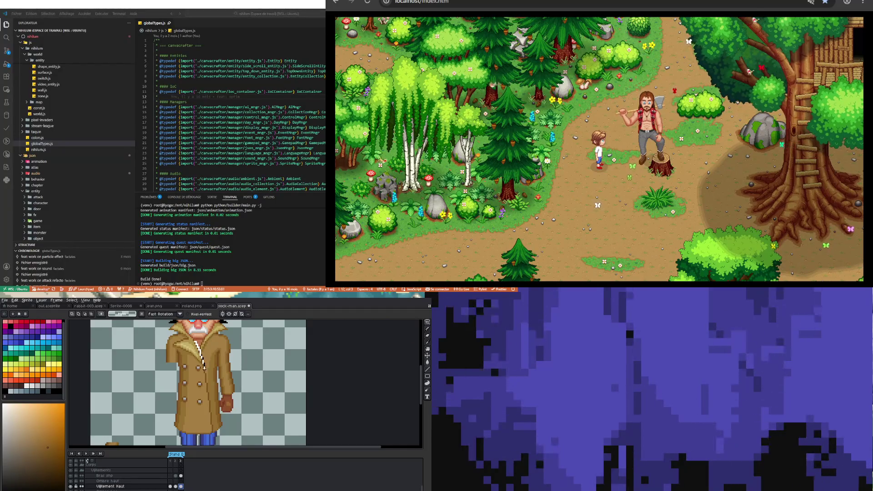
left_click_drag(205, 374, 207, 353)
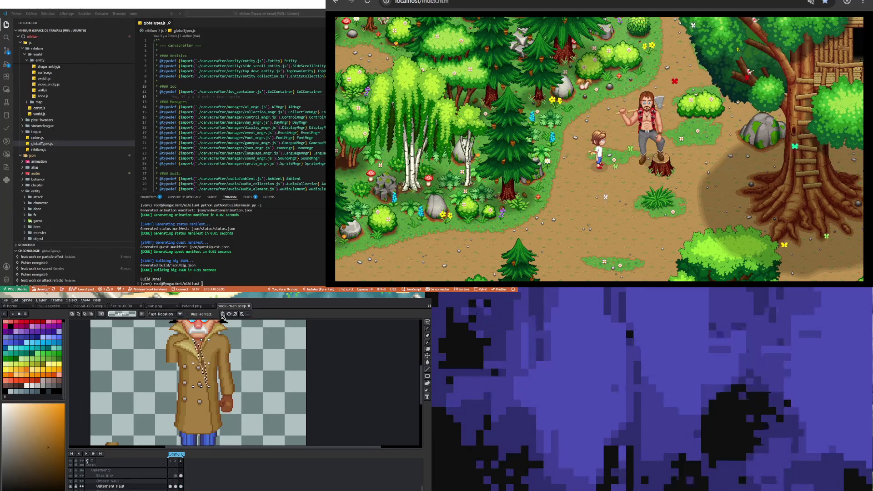
scroll(187, 438, "up", 2)
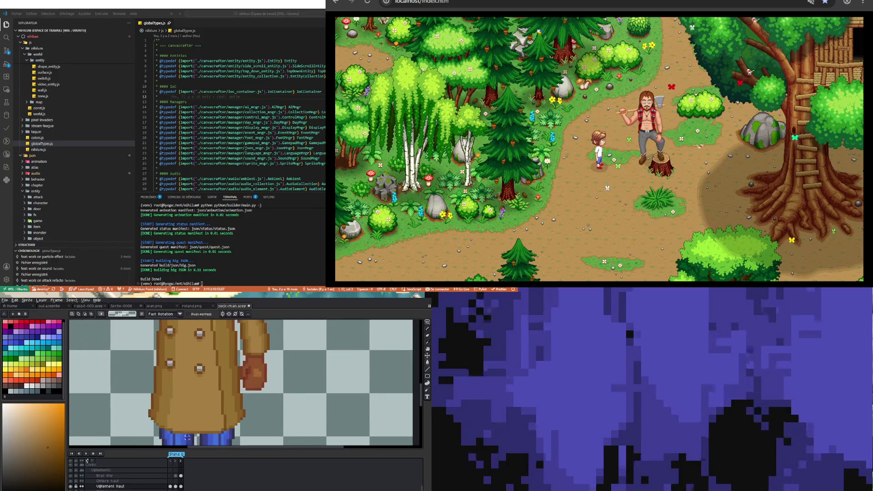
left_click_drag(133, 433, 134, 433)
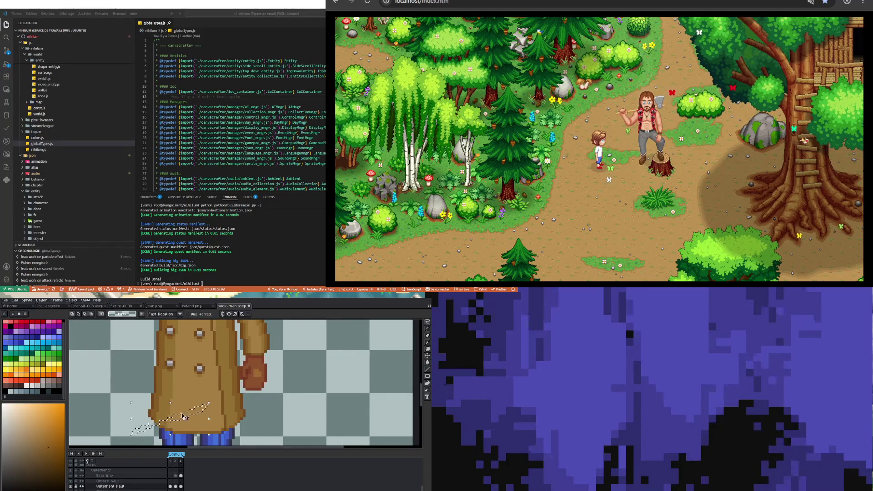
Build a rectangular selection over the lower coat panel near the hand
left_click(428, 322)
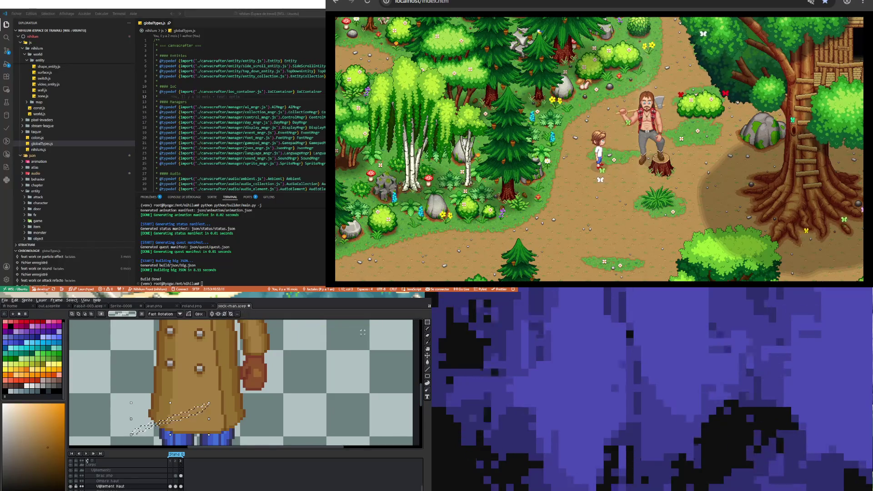
left_click_drag(226, 433, 93, 414)
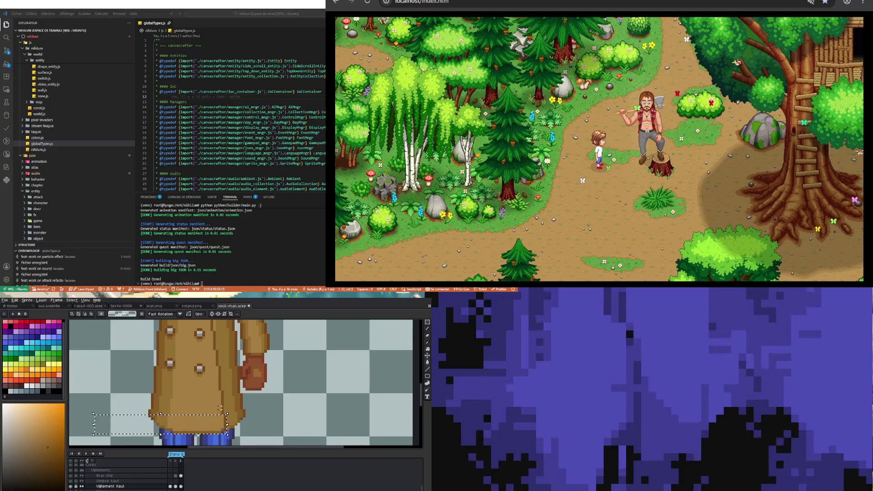
left_click_drag(223, 413, 93, 391)
left_click_drag(219, 389, 110, 368)
scroll(210, 364, "up", 2)
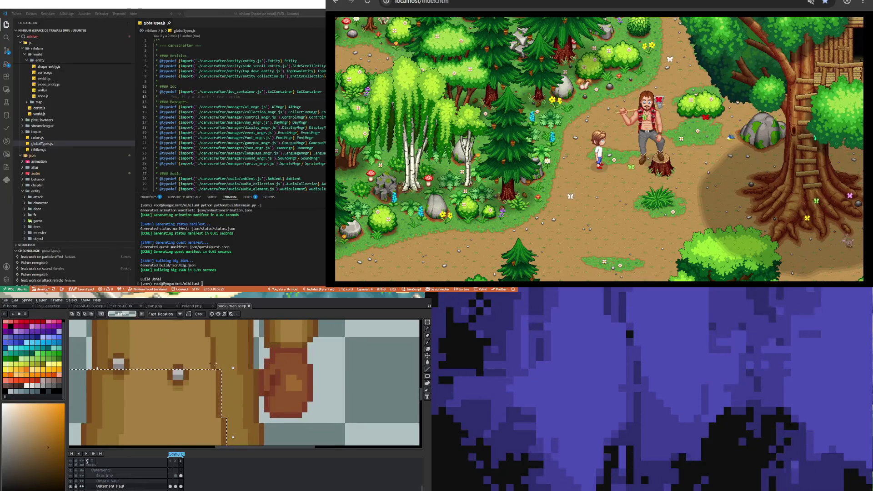
left_click_drag(210, 364, 72, 338)
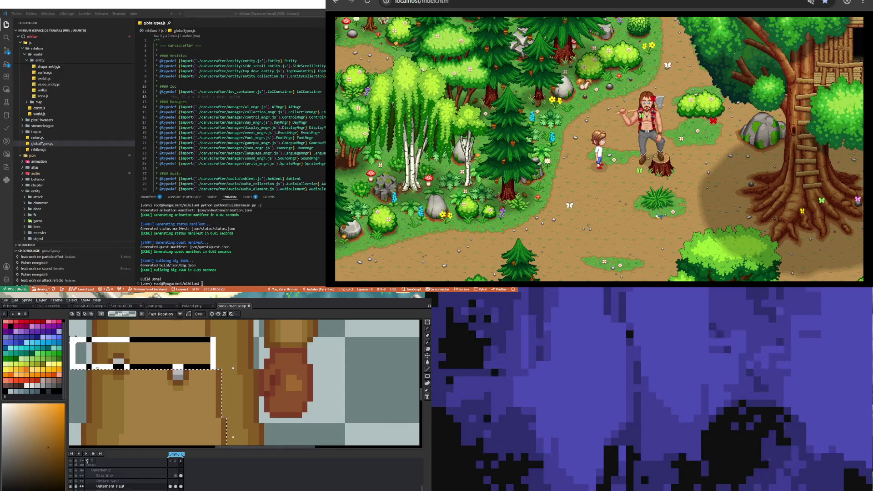
scroll(218, 382, "down", 1)
scroll(219, 382, "down", 1)
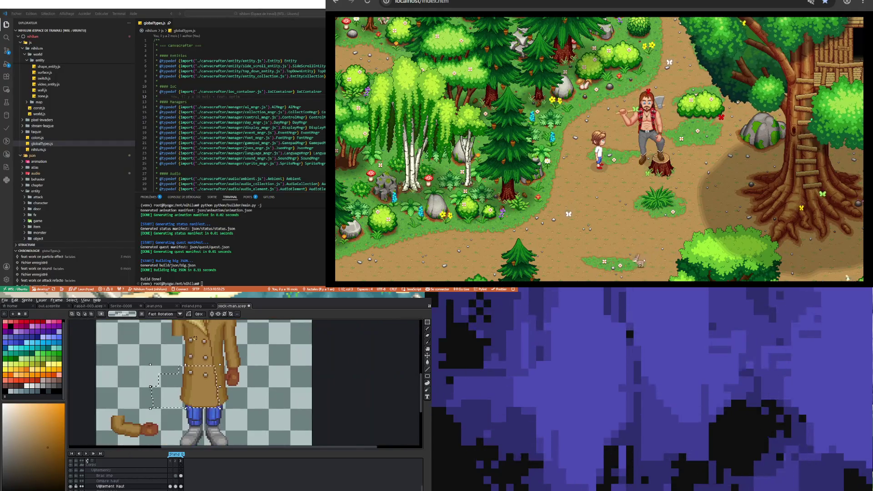
scroll(231, 381, "up", 1)
left_click_drag(231, 391, 130, 376)
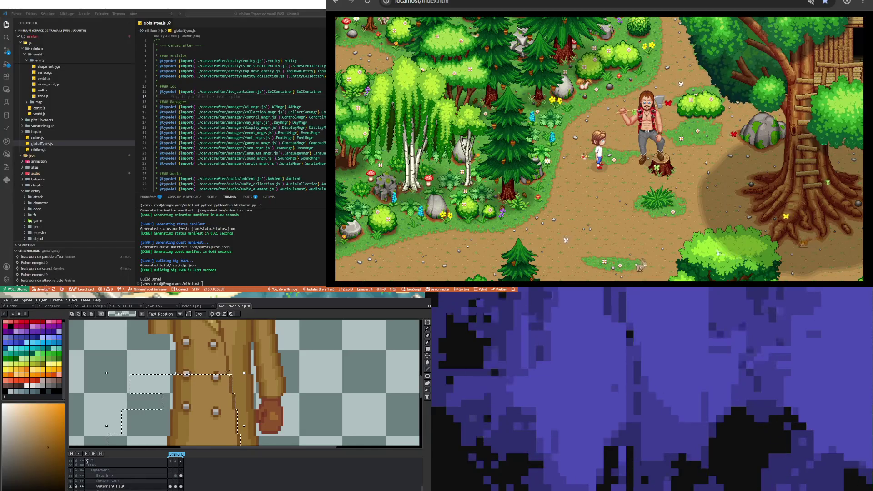
left_click_drag(229, 373, 132, 355)
scroll(182, 374, "down", 1)
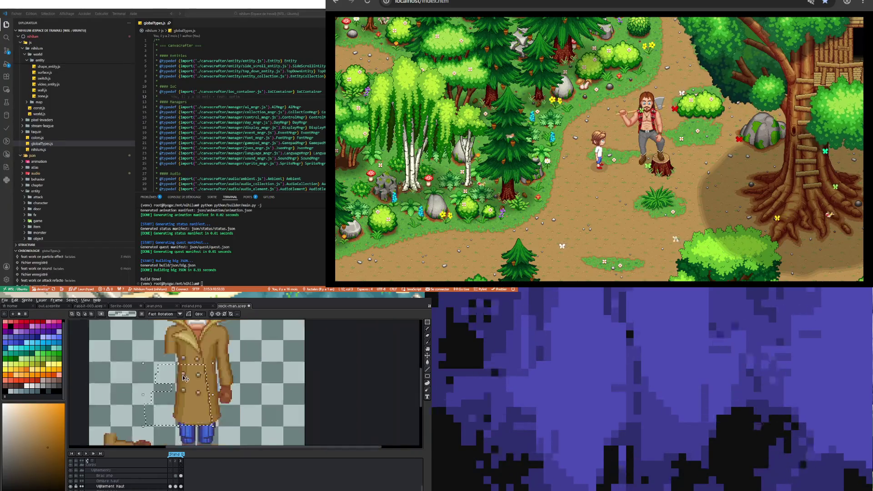
scroll(182, 375, "down", 3)
scroll(233, 397, "up", 3)
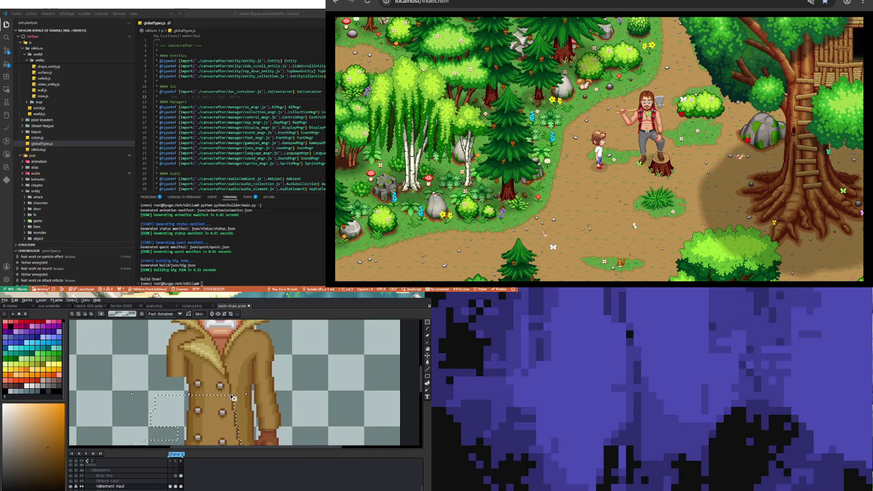
Extend the coat panel selection up to the collar and shoulder
left_click_drag(231, 396, 121, 384)
scroll(207, 385, "up", 1)
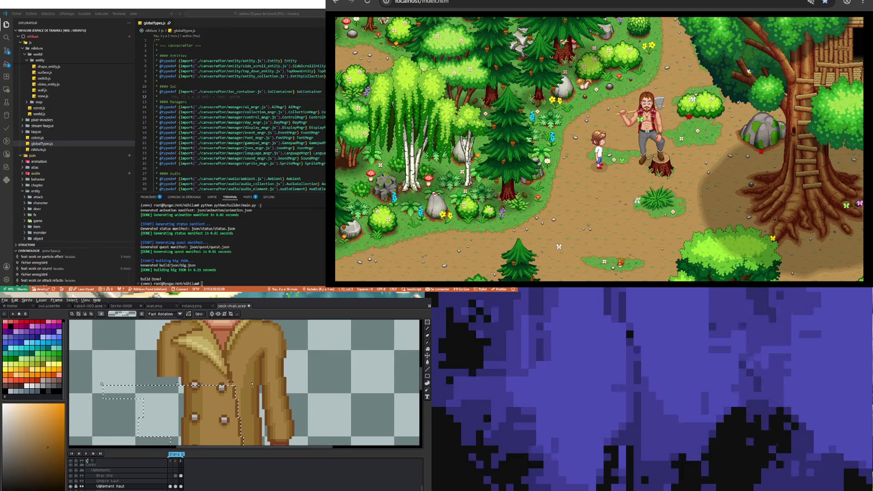
left_click_drag(231, 383, 106, 372)
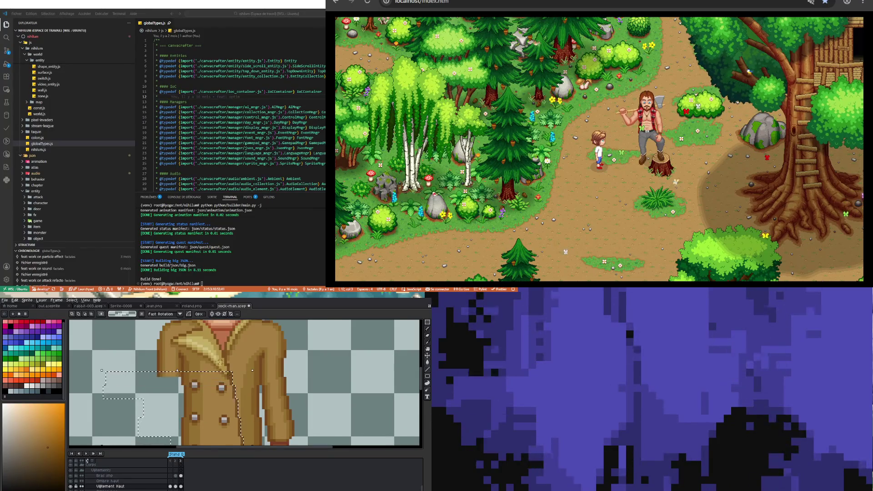
scroll(253, 370, "up", 1)
left_click_drag(233, 363, 96, 373)
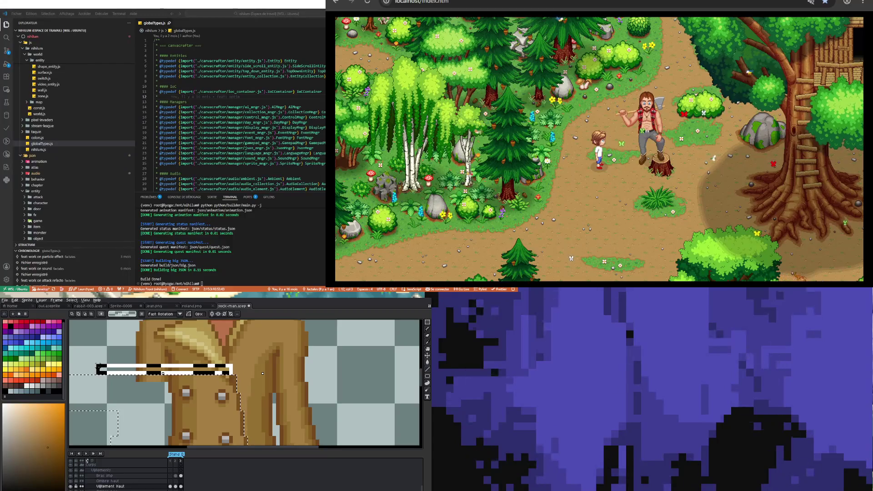
scroll(159, 387, "down", 3)
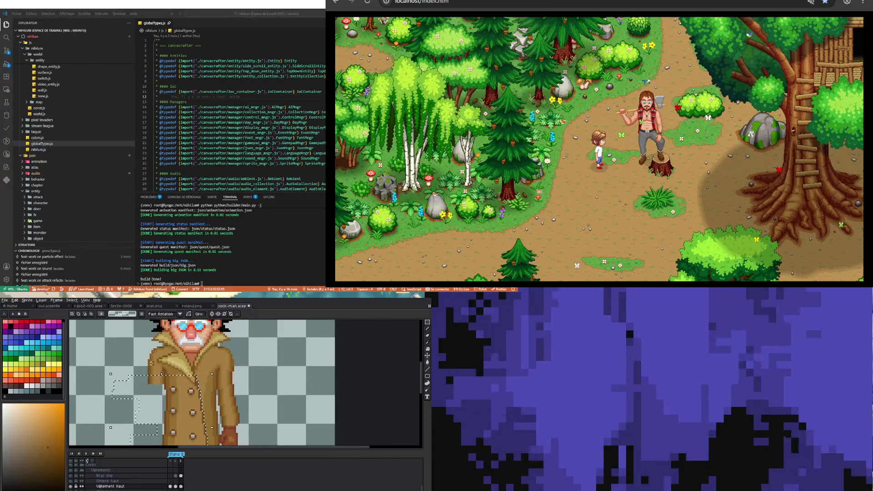
scroll(183, 368, "up", 3)
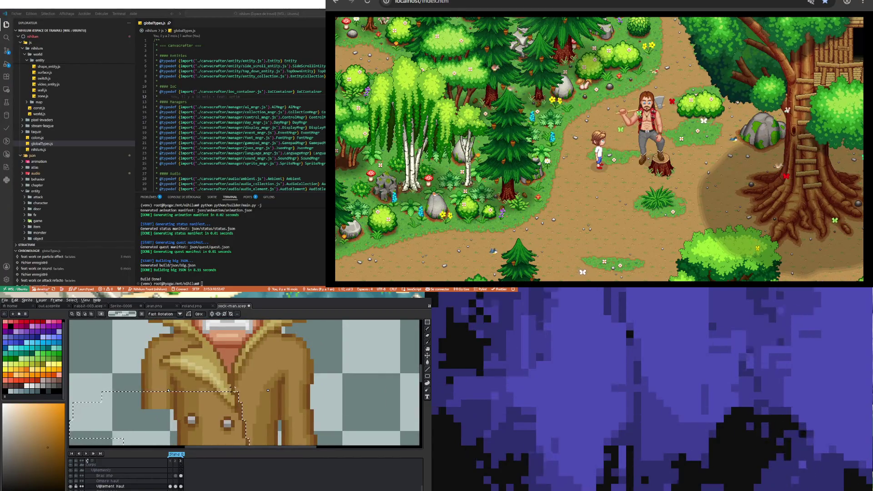
mouse_move(232, 386)
left_mouse_down()
mouse_move(82, 403)
mouse_move(93, 406)
left_mouse_up()
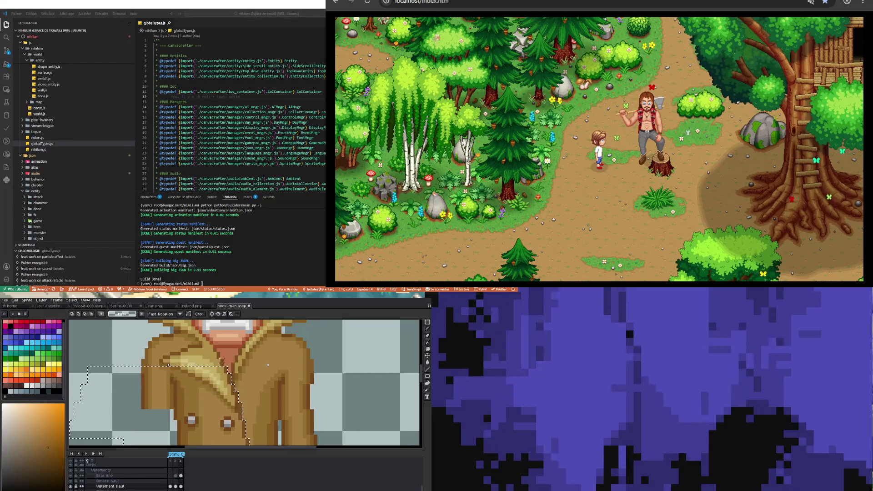
left_click_drag(222, 360, 78, 385)
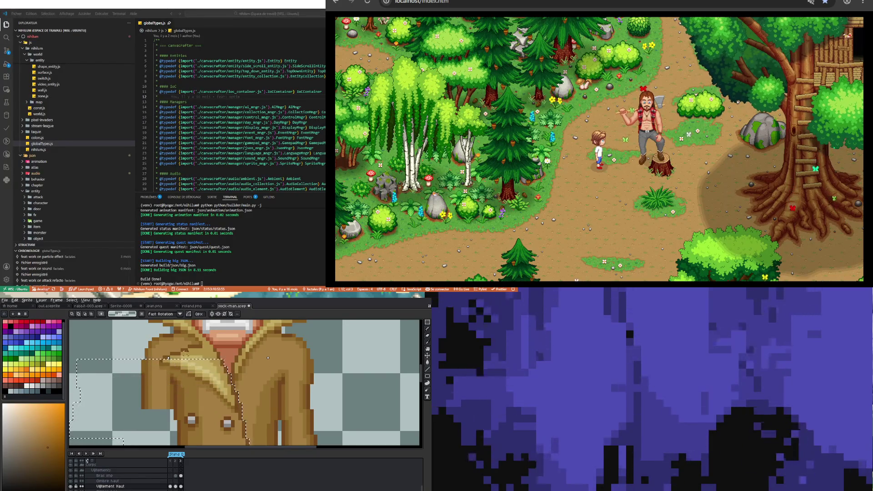
left_click_drag(152, 376, 78, 382)
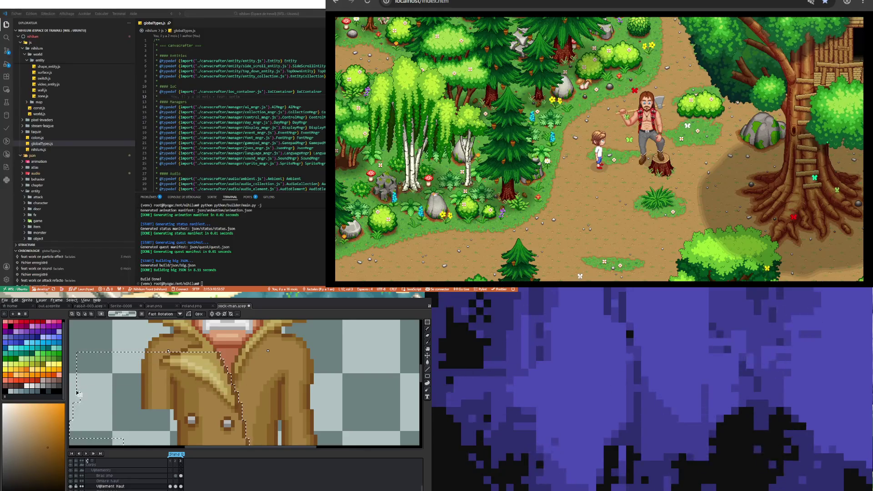
scroll(169, 390, "down", 2)
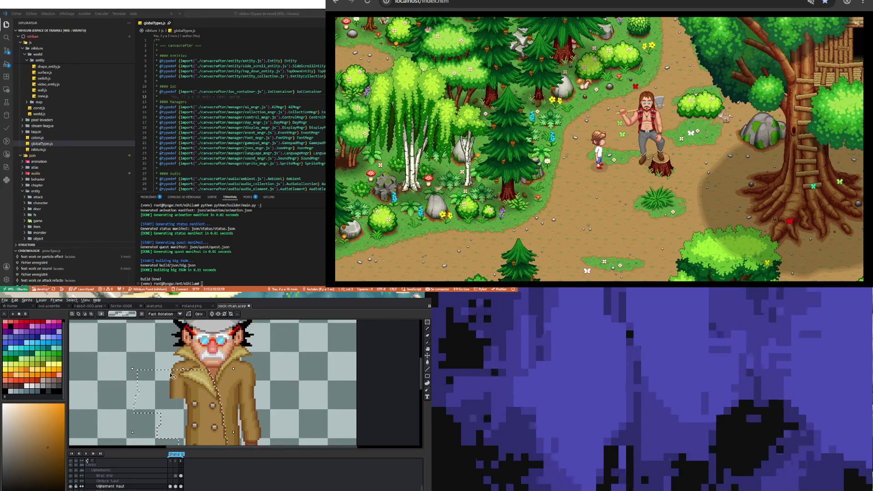
scroll(203, 365, "up", 1)
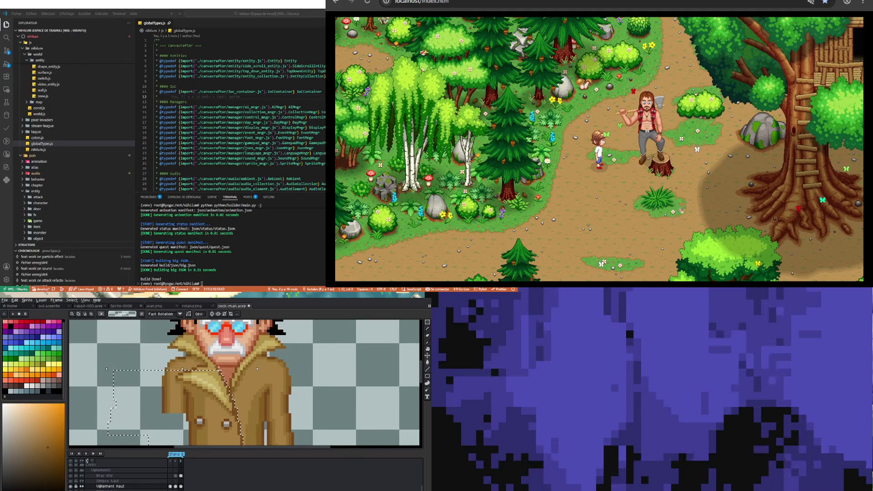
left_click_drag(218, 368, 114, 406)
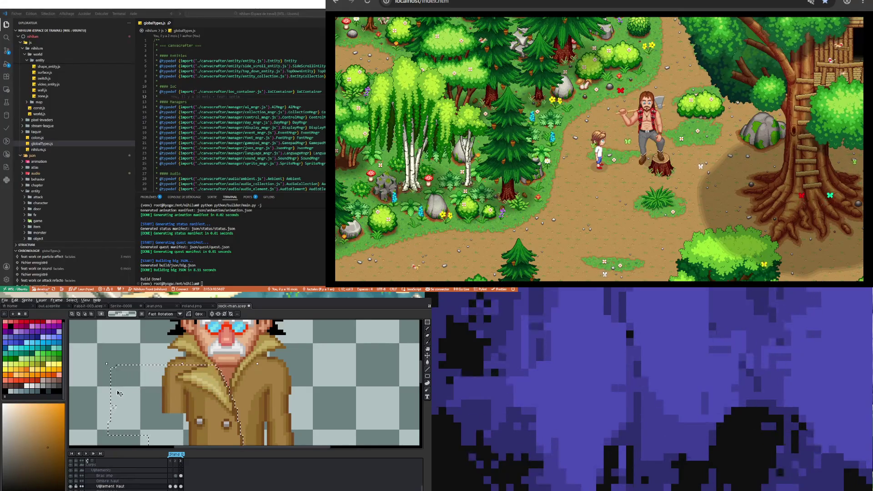
scroll(218, 399, "down", 3)
Move the selected coat panel to the right of the body and commit it
mouse_move(217, 399)
left_mouse_down()
mouse_move(205, 405)
mouse_move(275, 377)
left_mouse_up()
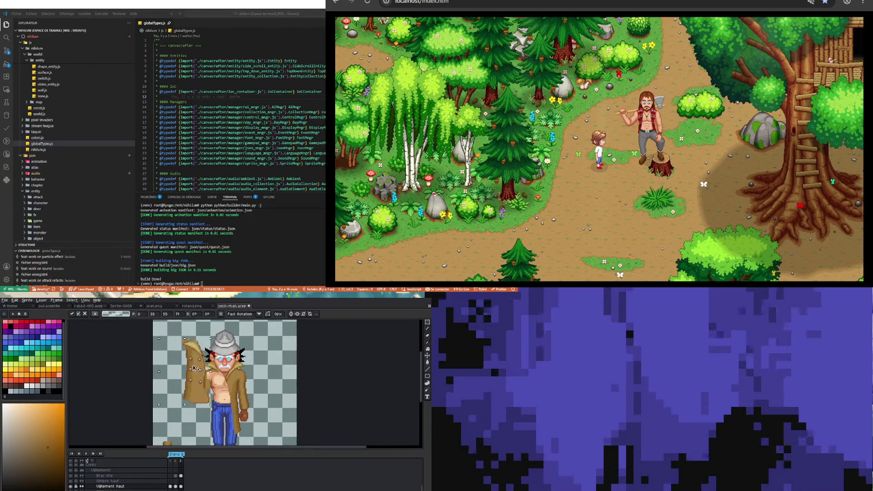
key("Return")
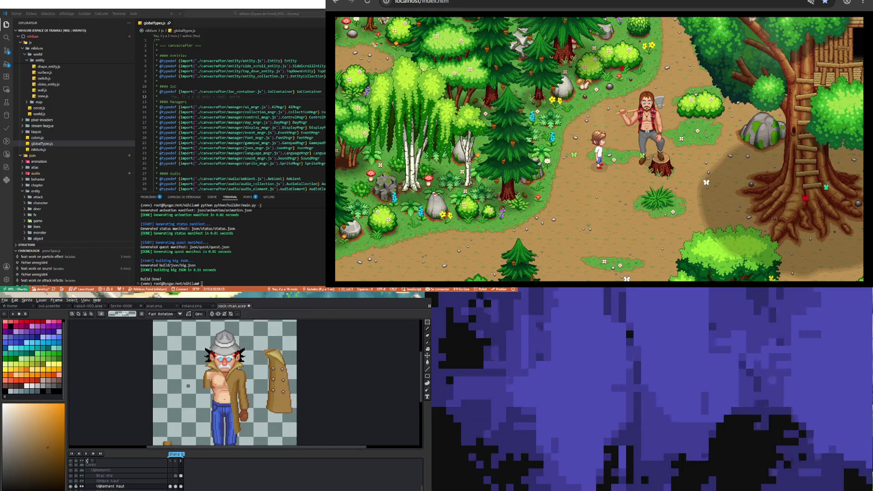
scroll(212, 386, "down", 3)
scroll(213, 386, "up", 3)
scroll(195, 385, "up", 1)
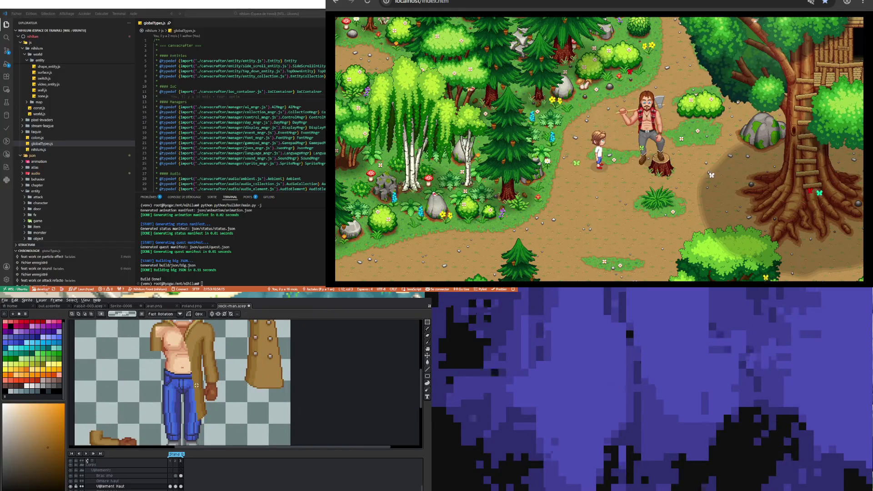
scroll(194, 385, "down", 1)
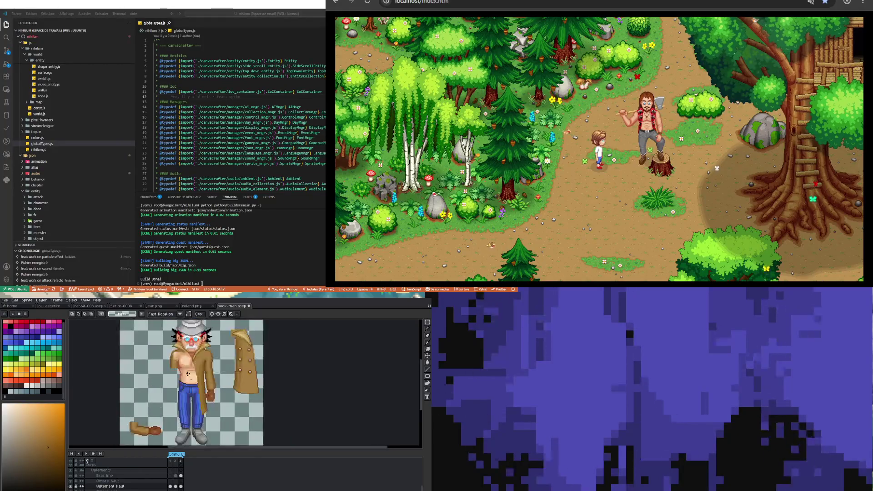
scroll(192, 390, "up", 1)
scroll(185, 389, "down", 1)
scroll(177, 390, "up", 1)
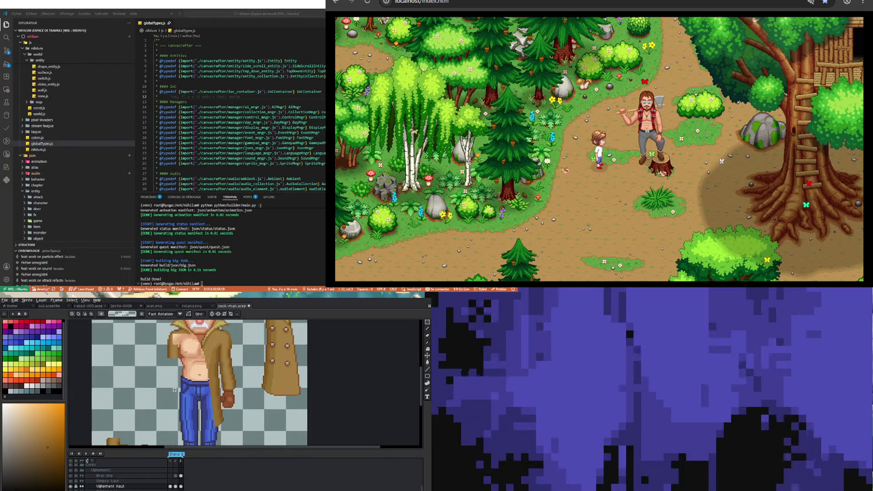
Sample the coat's tan colour and draw a line down the torso and jeans
scroll(184, 382, "down", 1)
scroll(184, 382, "up", 1)
key("i")
scroll(206, 341, "up", 1)
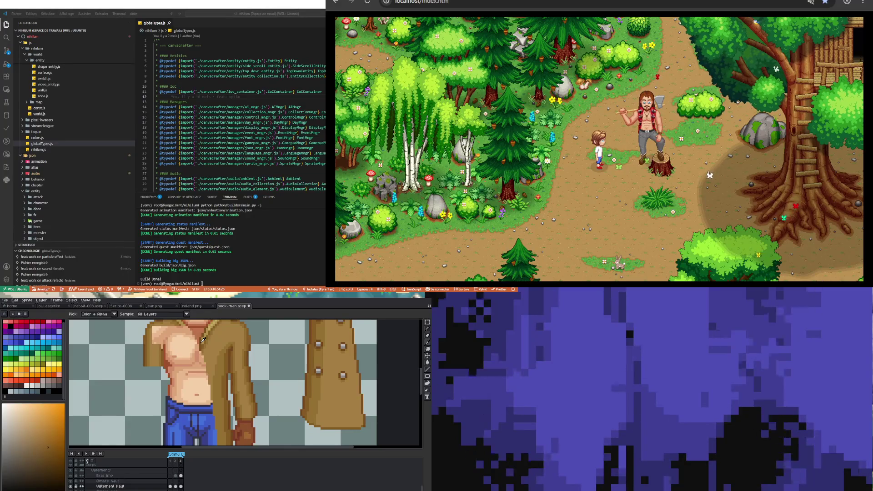
left_click(203, 345)
key("b")
scroll(203, 346, "down", 3)
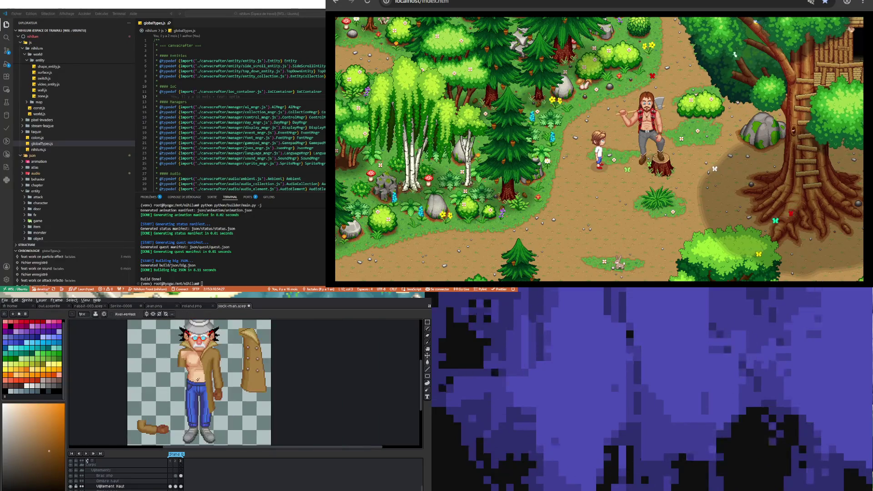
scroll(195, 390, "up", 1)
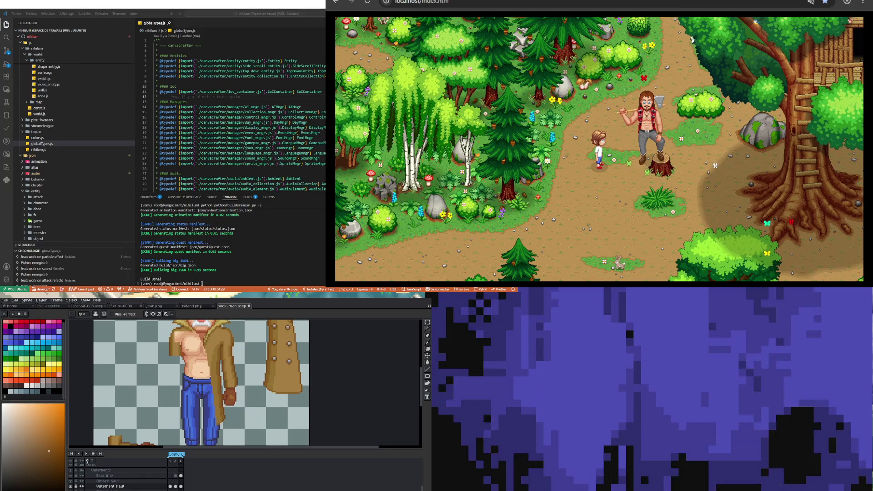
left_click_drag(203, 348, 196, 427)
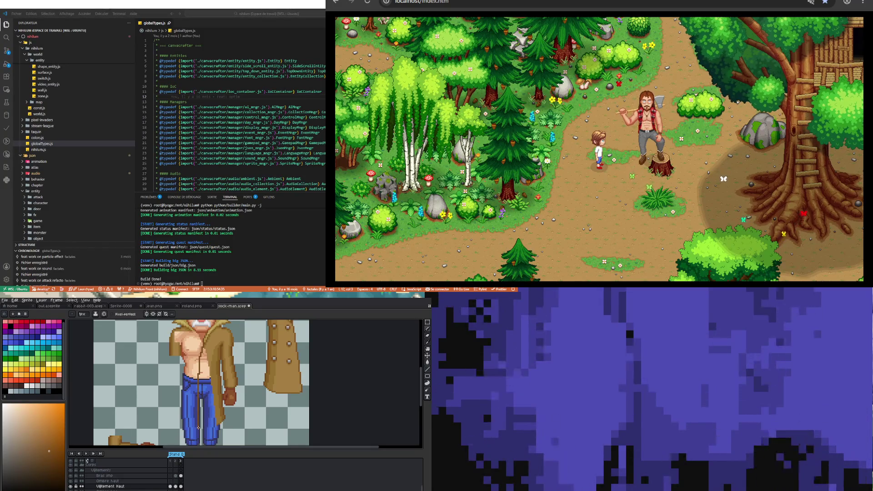
Fill the right part of the jeans with tan, undoing a stray background fill
left_click(428, 364)
left_click(428, 364)
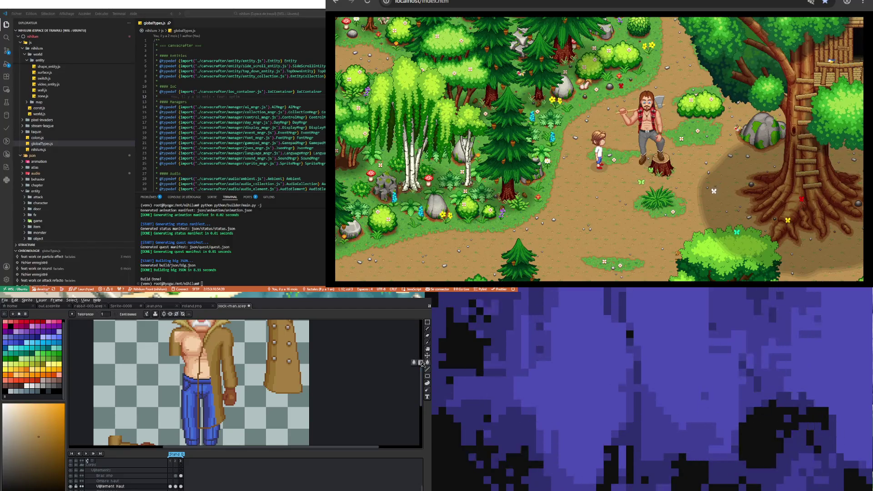
left_click(213, 371)
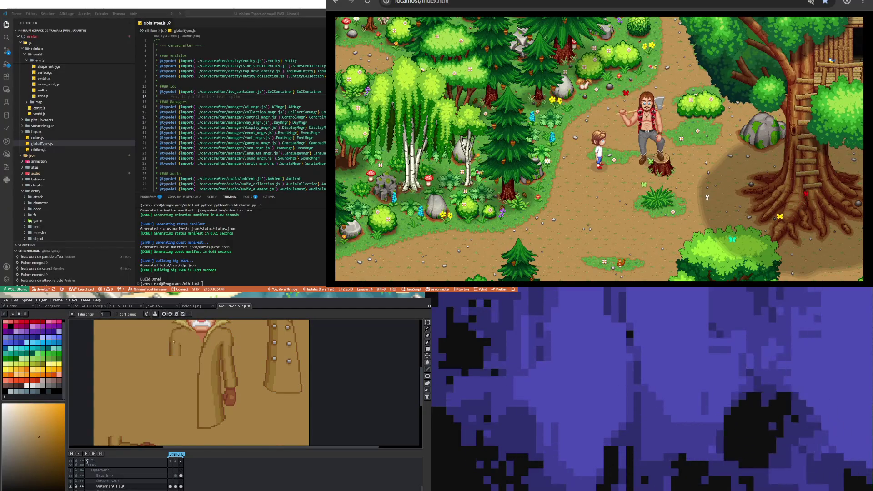
key("ctrl+z")
left_click(215, 385)
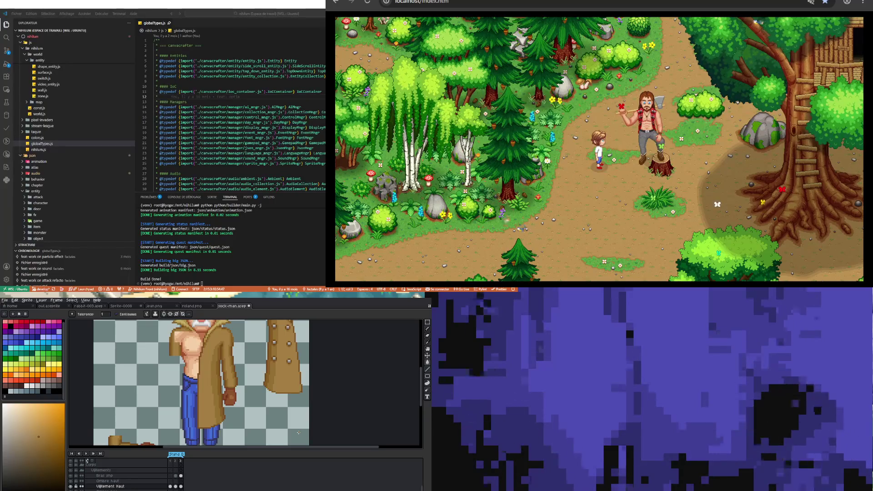
scroll(265, 379, "down", 3)
scroll(265, 379, "up", 2)
scroll(265, 379, "up", 1)
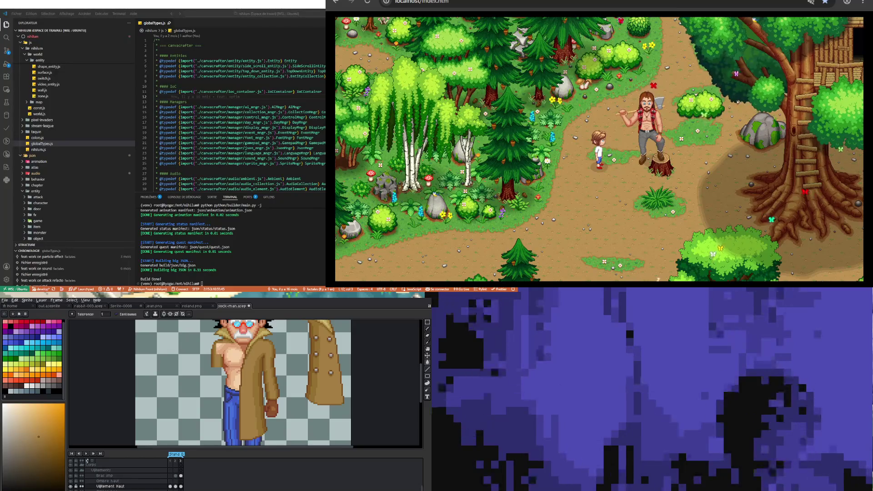
Step the timeline back from frame 3 to frame 2
scroll(244, 384, "down", 1)
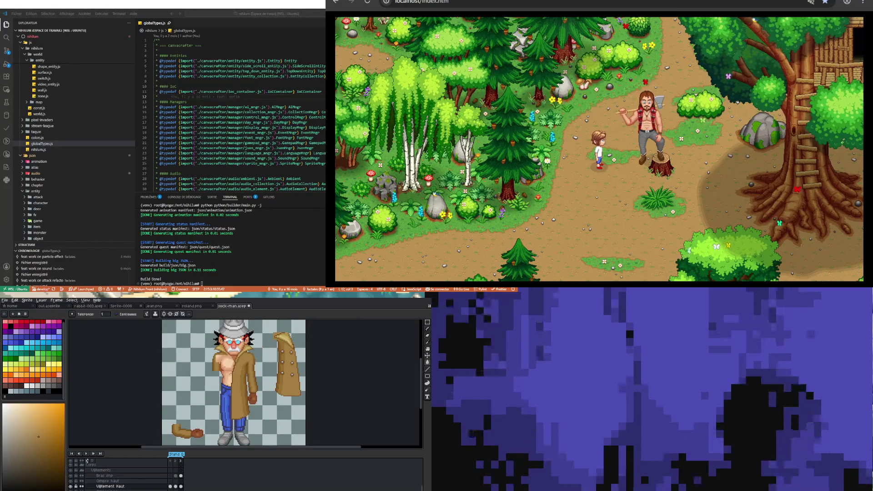
key("Left")
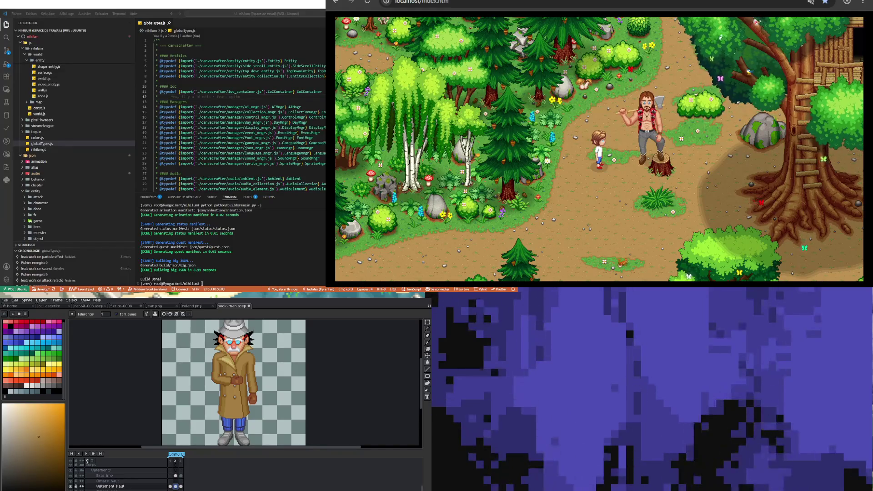
Compare frames 3 and 1, then rectangle-select the detective's left arm on frame 1
scroll(246, 382, "down", 1)
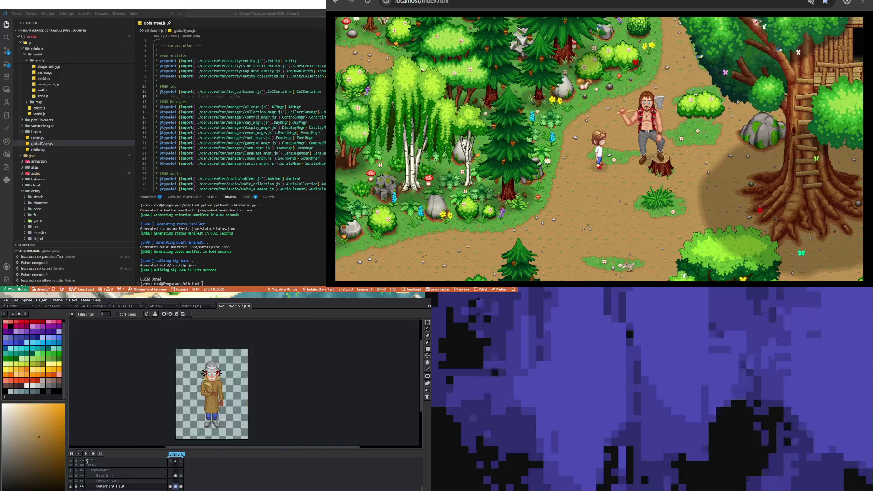
scroll(245, 382, "up", 2)
left_click(180, 486)
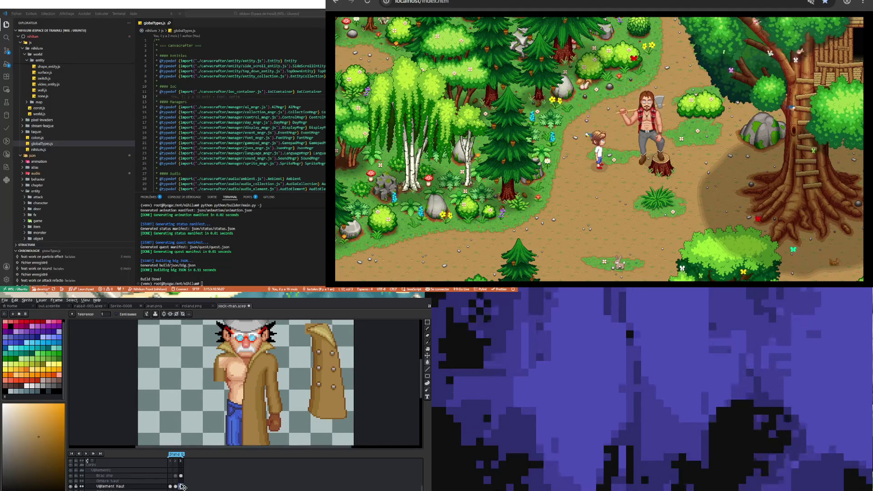
scroll(198, 427, "down", 2)
scroll(198, 427, "up", 1)
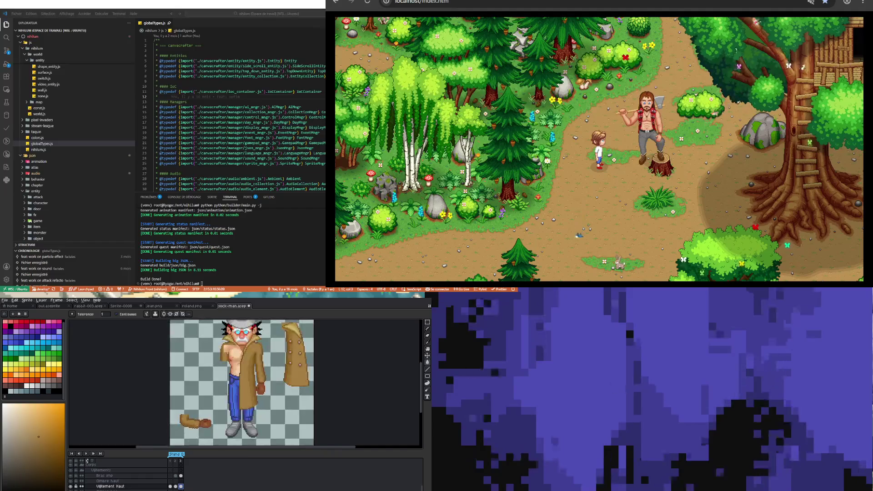
left_click(171, 487)
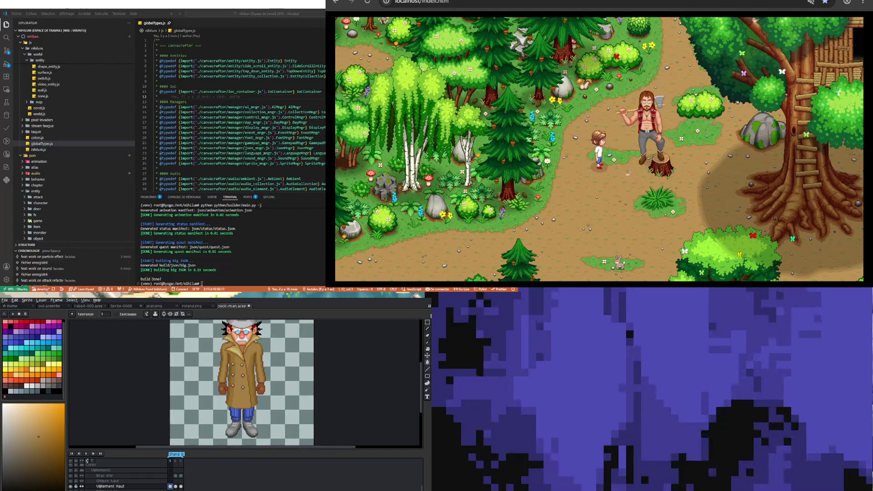
left_click(427, 322)
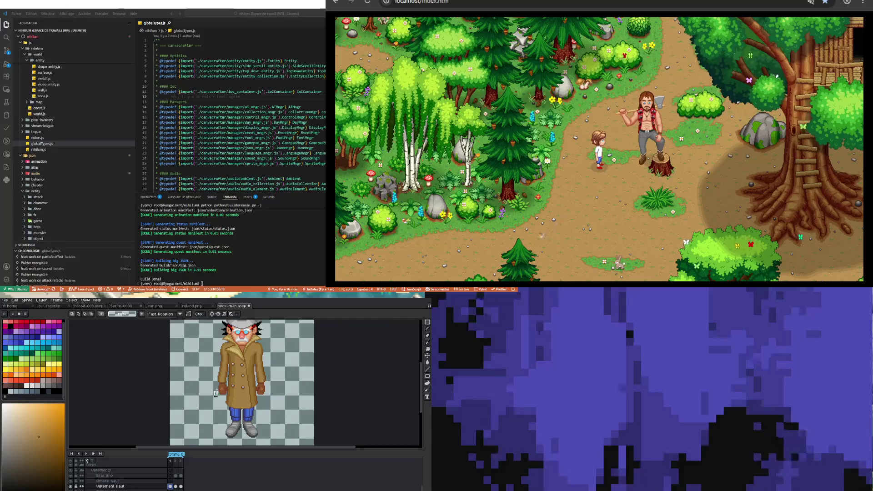
left_click_drag(229, 342, 230, 341)
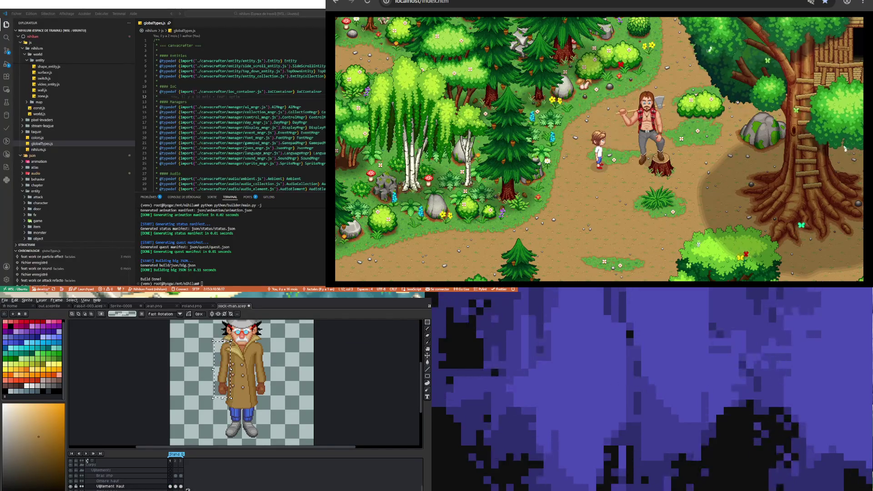
Paste the arm onto frame 3's Bras inp layer, confirm it and deselect
left_click(181, 476)
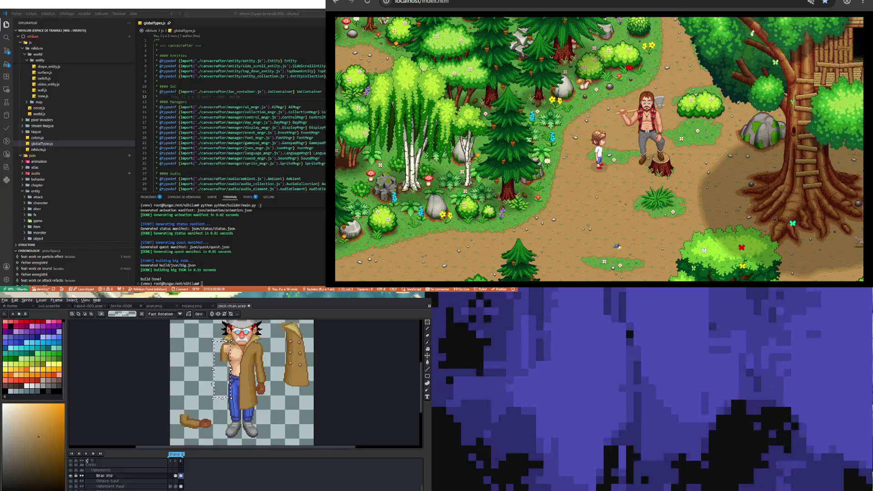
key("ctrl+v")
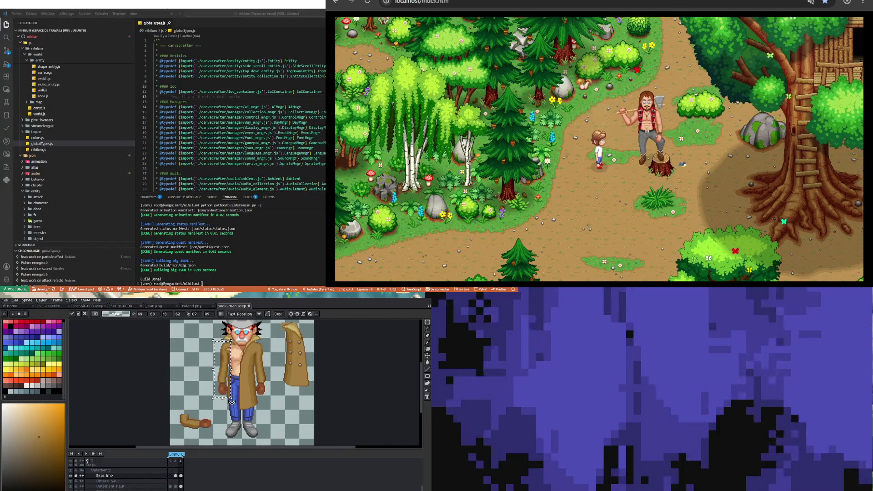
key("Return")
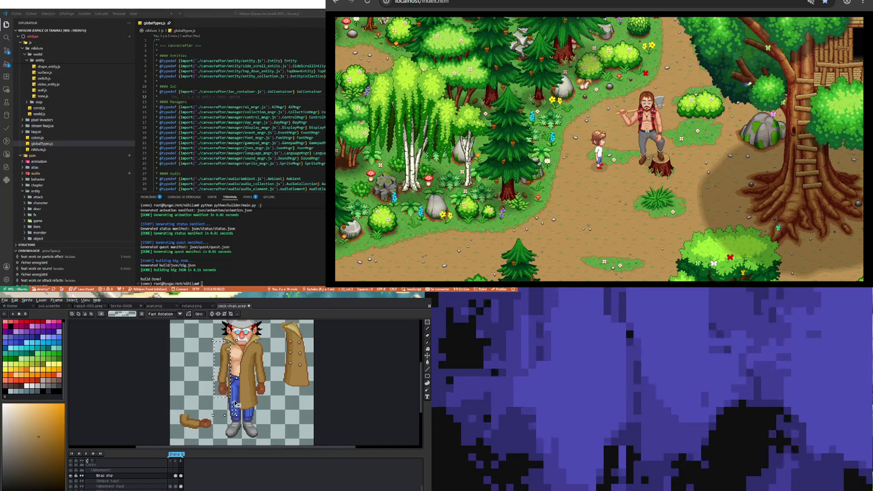
key("ctrl+d")
Select the arm on frame 3 and try rotating it horizontally, then cancel the rotation
left_click_drag(246, 385, 241, 399)
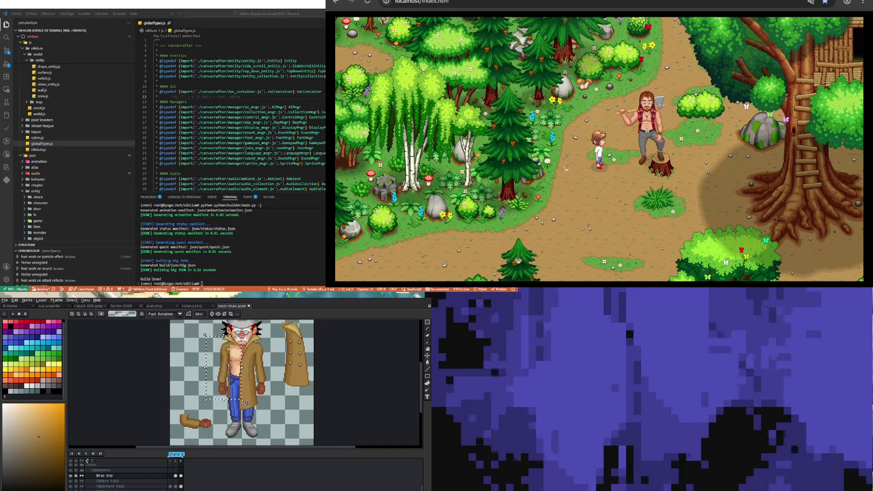
left_click_drag(203, 333, 179, 395)
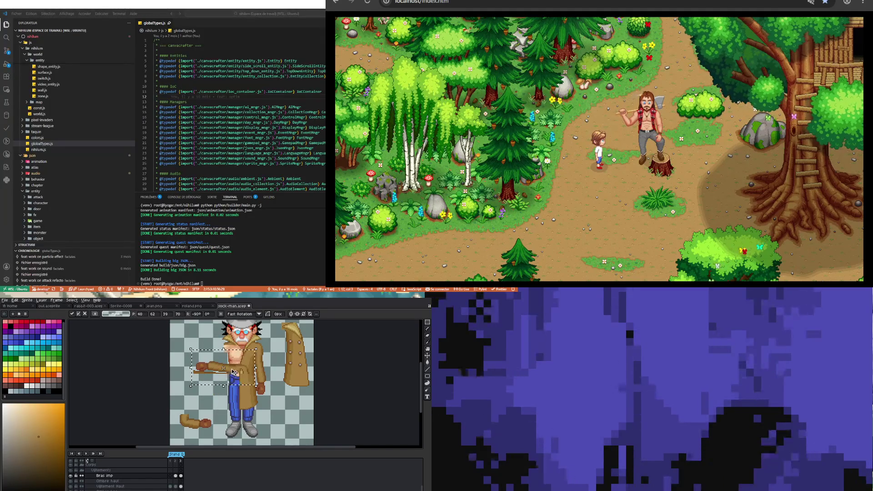
left_click_drag(217, 349, 275, 423)
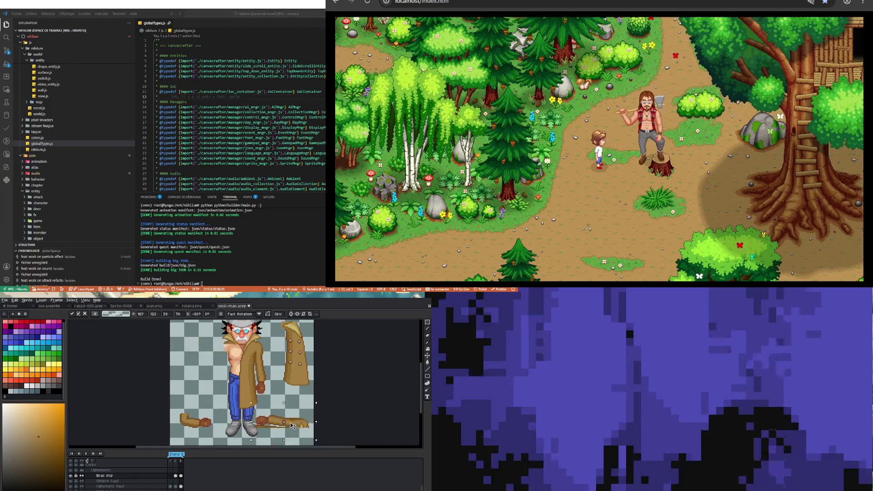
key("Escape")
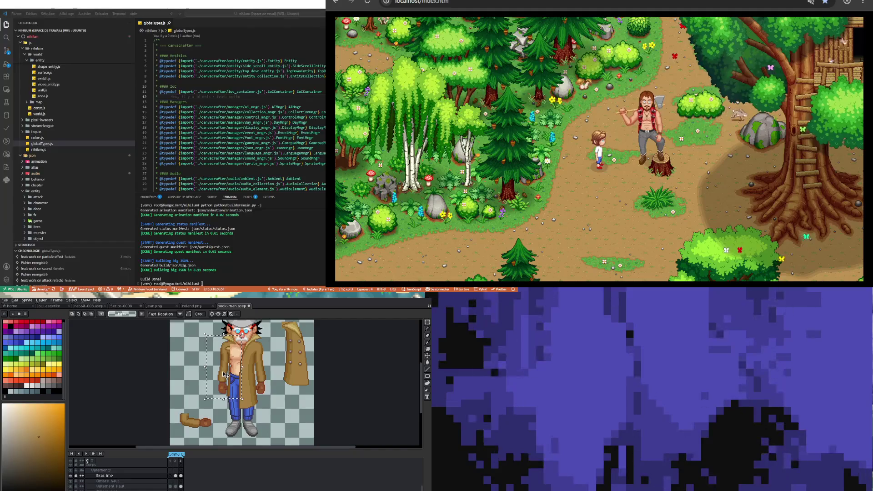
Move the sleeve piece down and left, then sample a deeper orange-brown from the sprite
mouse_move(225, 374)
left_mouse_down()
mouse_move(214, 397)
mouse_move(259, 410)
left_mouse_up()
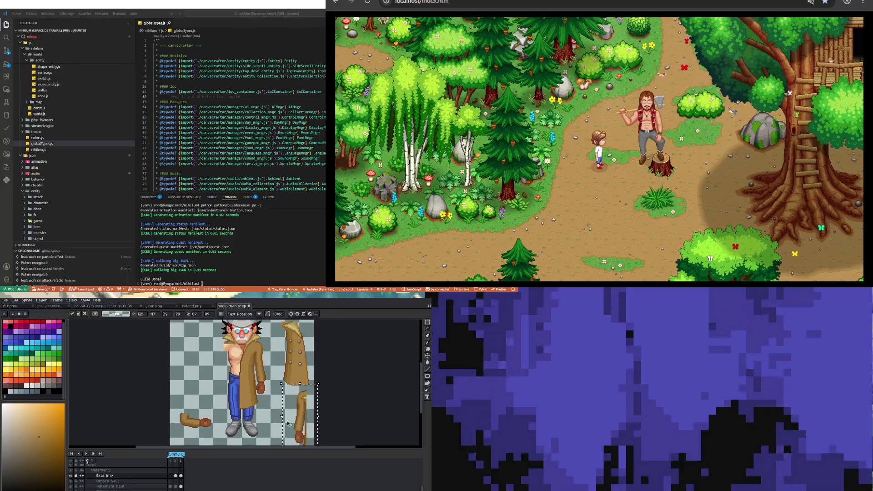
left_click(226, 383)
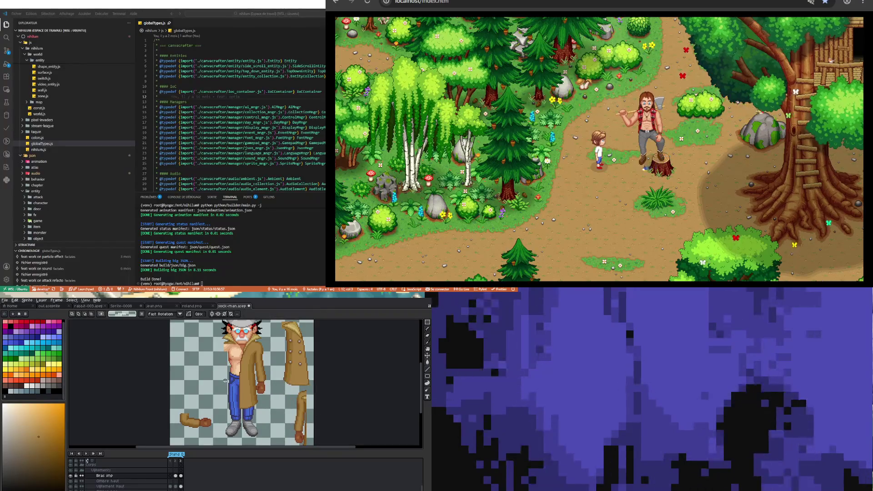
key("i")
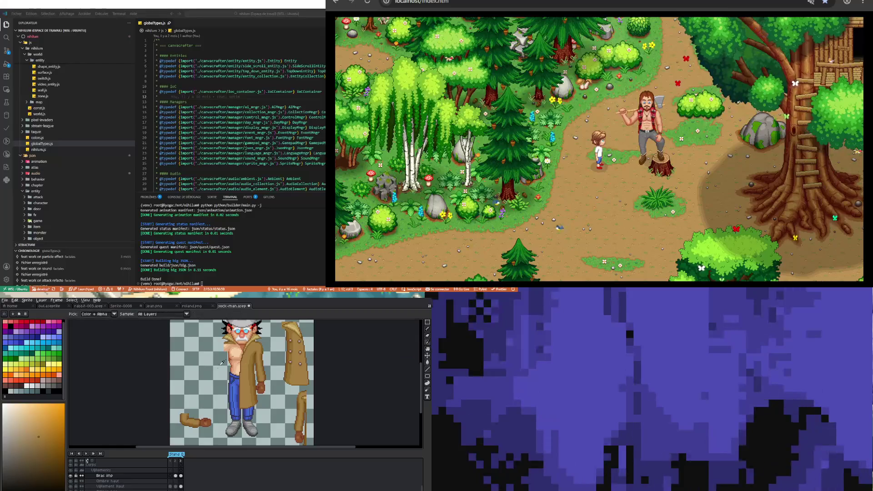
left_click(184, 417)
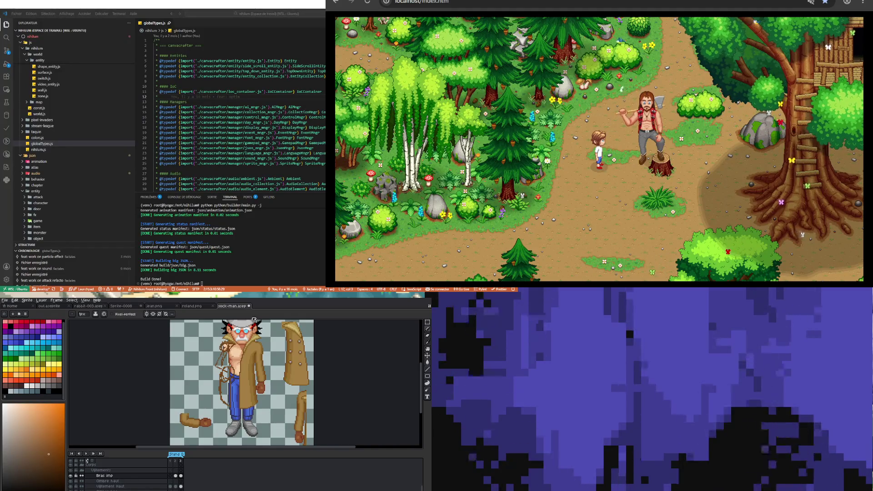
Sample a yellow and an orange from the sprite and paint the coat's left side
key("i")
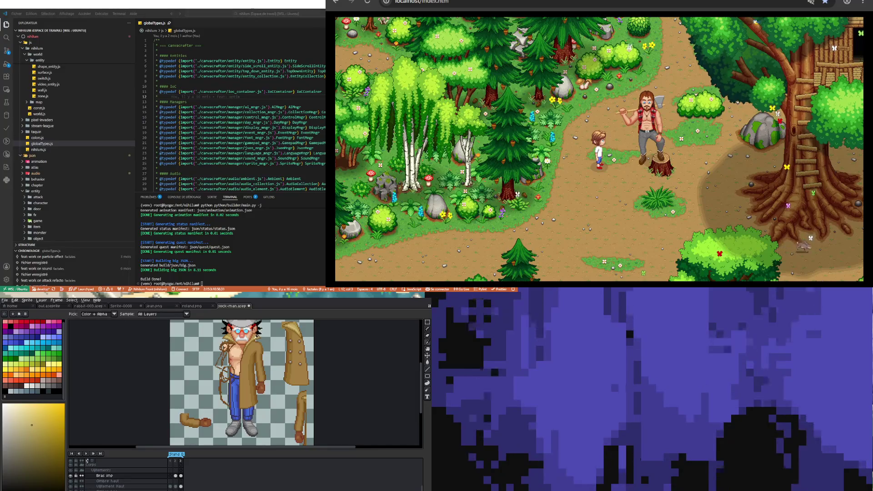
key("b")
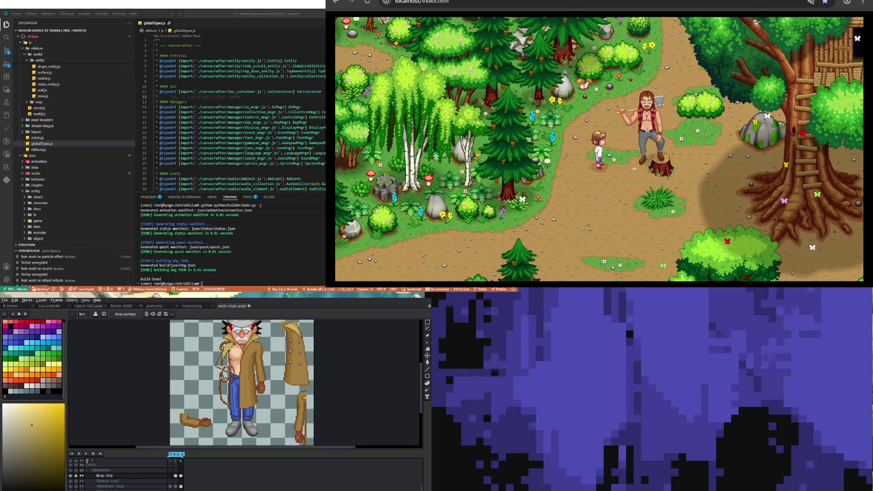
key("i")
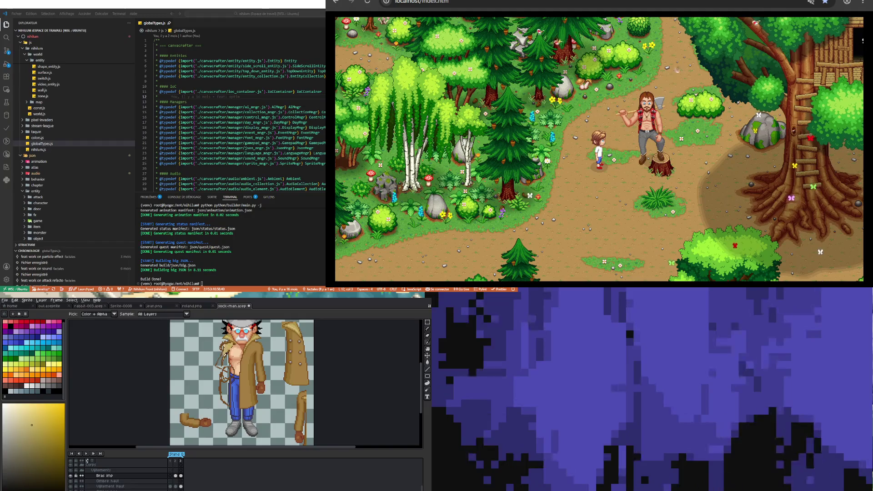
left_click(225, 370)
key("b")
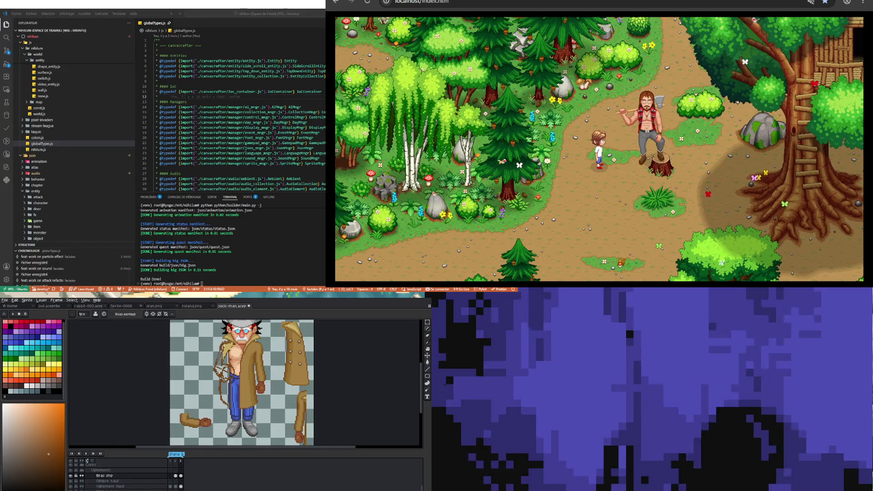
Sample the jeans blue and darker coat browns to shade the coat's left side
key("i")
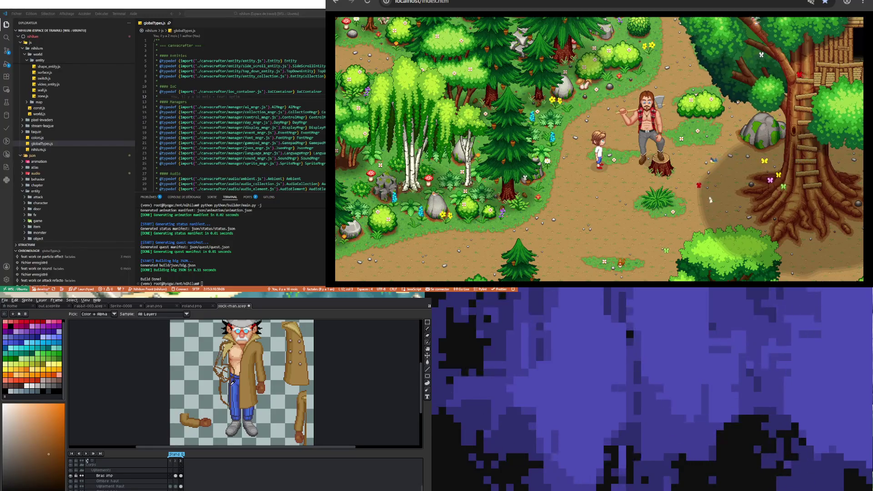
left_click(233, 383)
key("b")
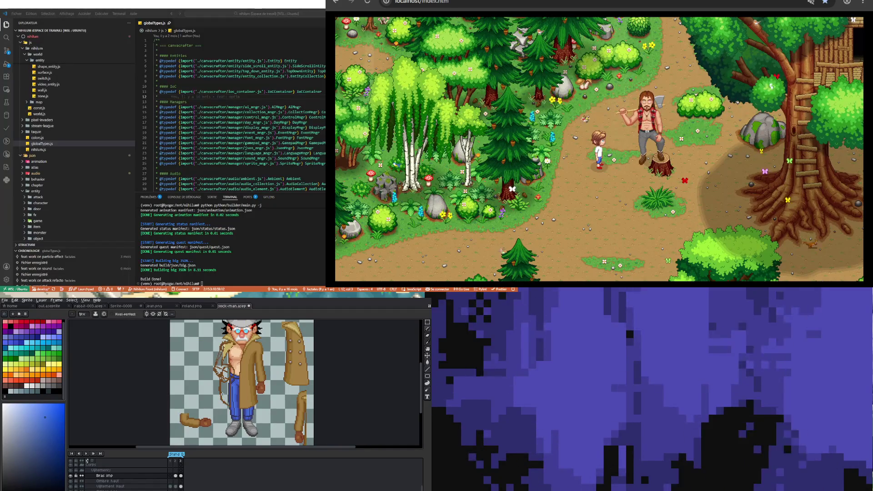
left_click(223, 395, "alt")
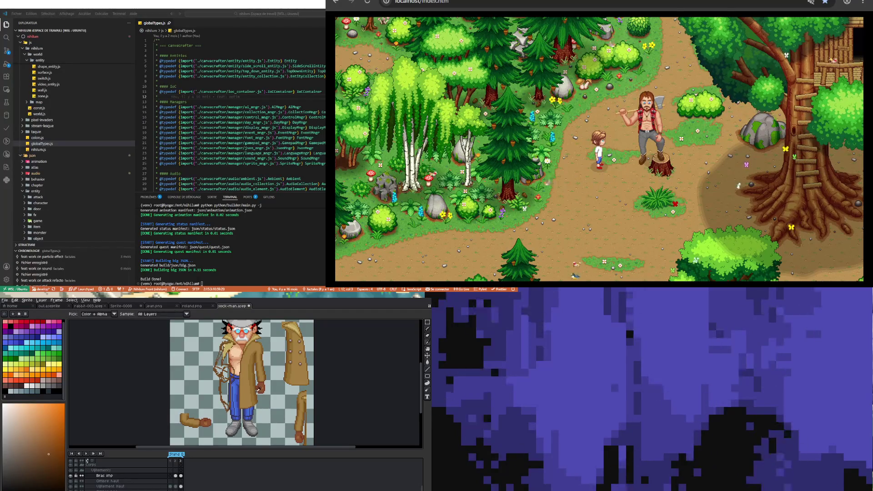
left_click(256, 385, "alt")
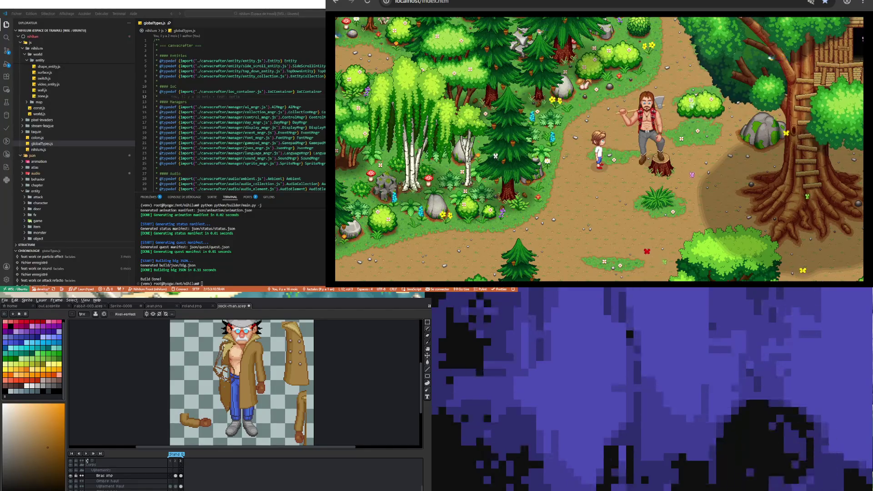
key("i")
left_click(244, 390)
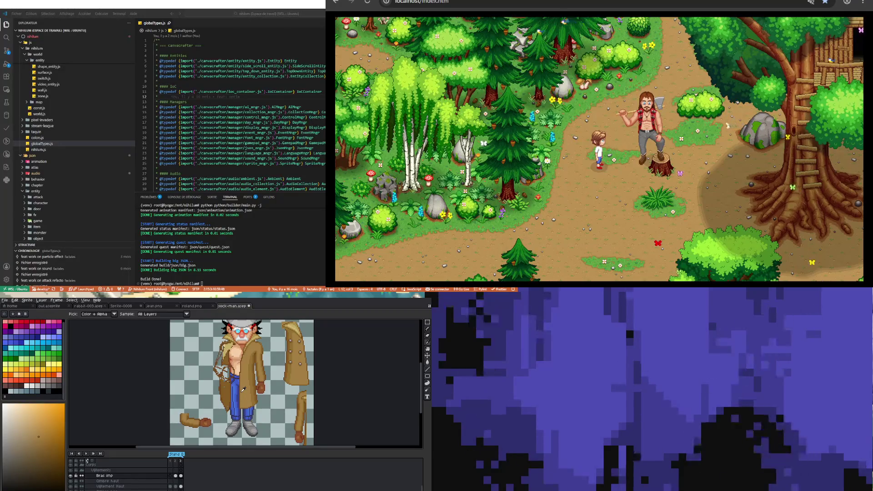
left_click(232, 396)
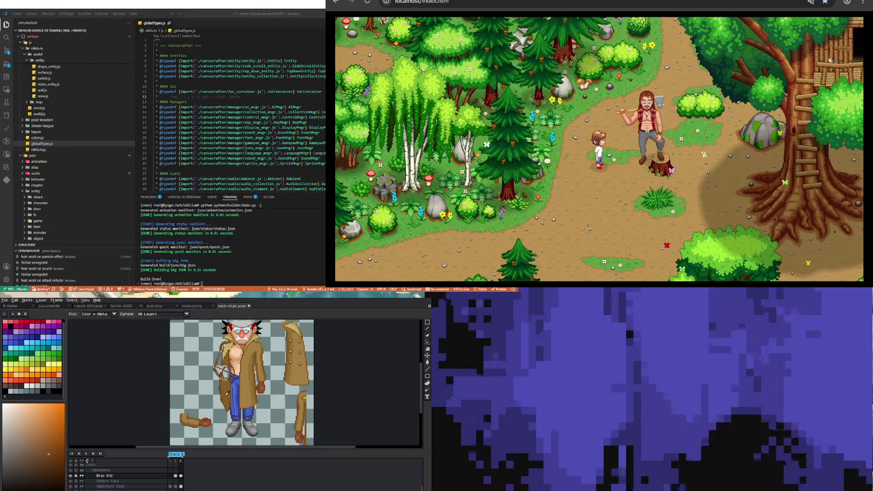